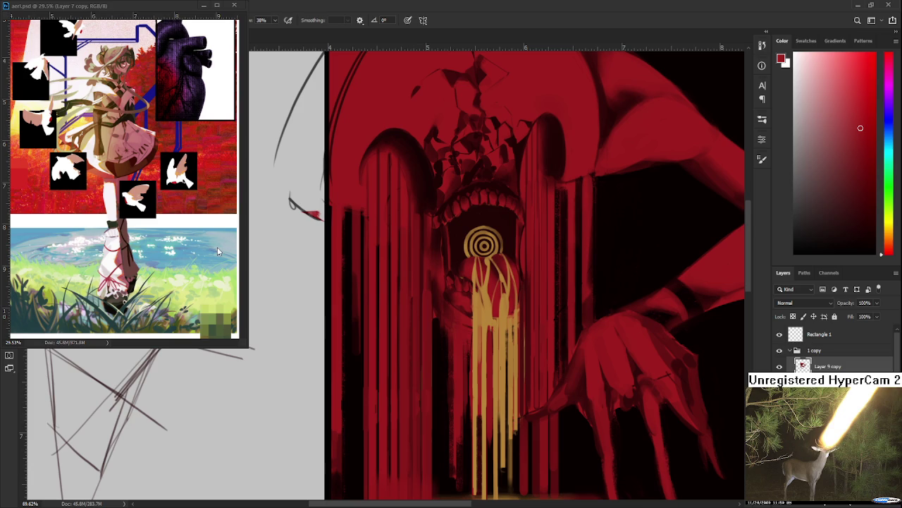
Step: Erase stray paint around the gold drips and red columns with a small Eraser brush
left_click_drag(389, 371, 346, 346)
key("e")
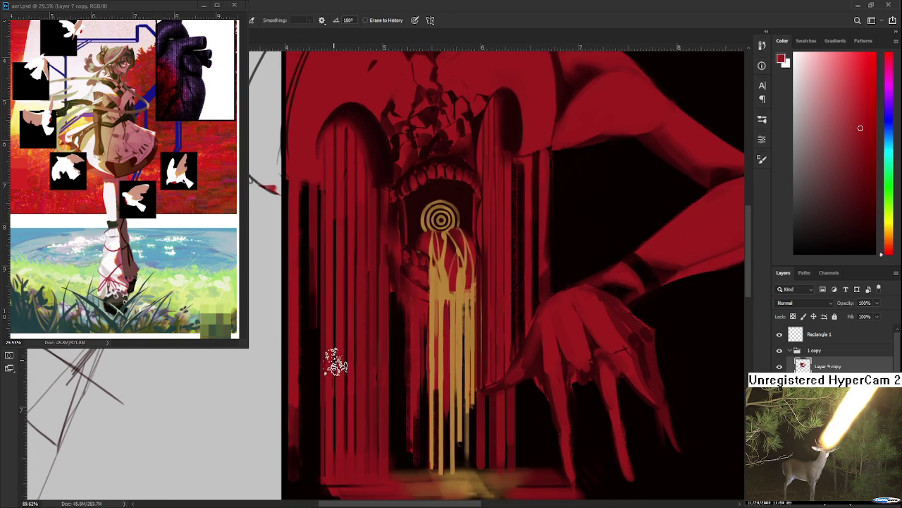
key("bracketleft")
key("bracketleft")
key("bracketleft")
key("bracketleft")
key("bracketleft")
scroll(344, 379, "up", 3)
scroll(345, 380, "up", 3)
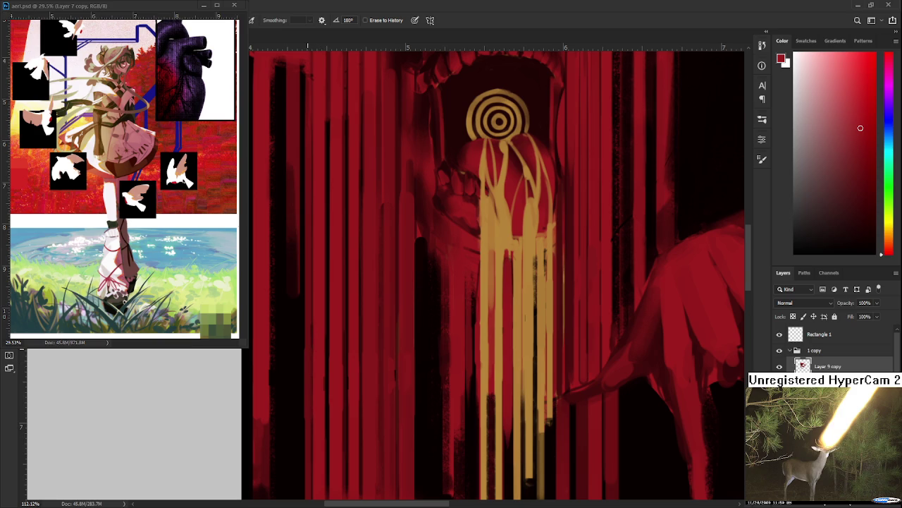
scroll(497, 271, "down", 2, "alt")
scroll(497, 272, "down", 2, "alt")
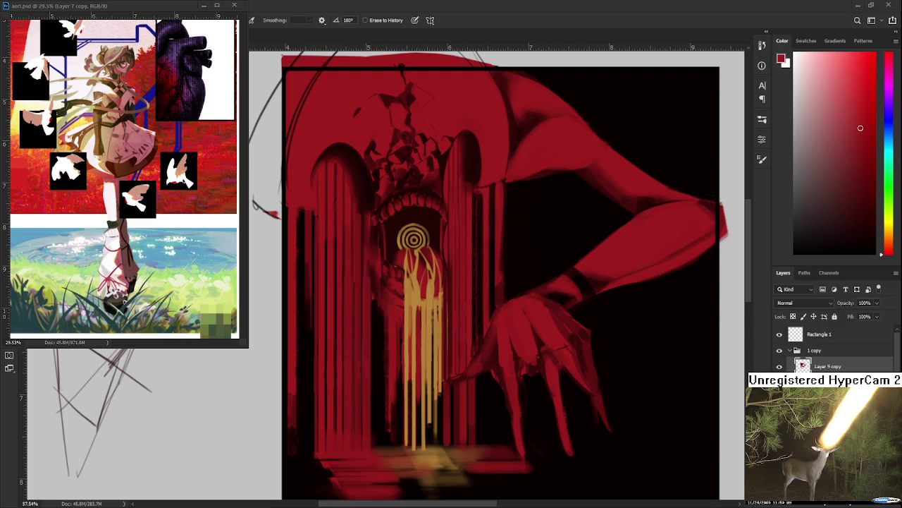
Step: Sample red from the painting and paint a thin vertical streak among the columns
scroll(418, 361, "up", 3)
scroll(395, 331, "down", 2)
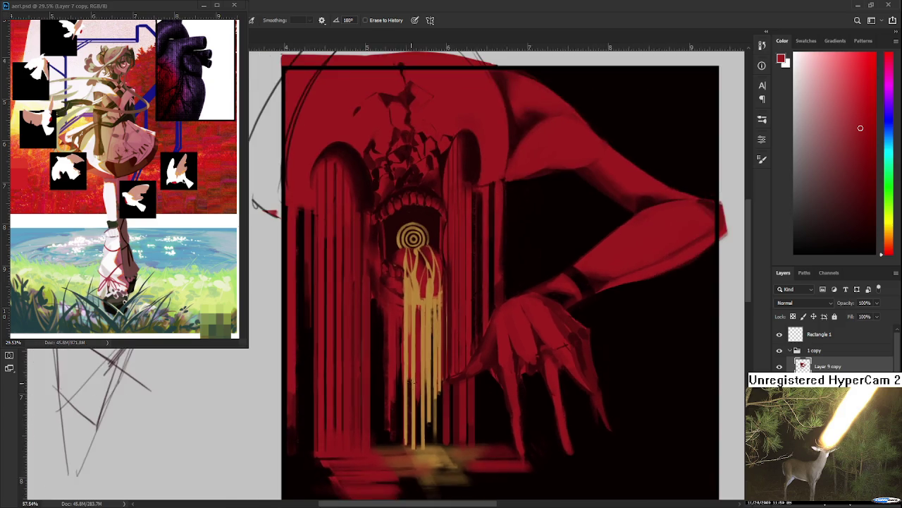
scroll(357, 289, "up", 3)
scroll(357, 290, "down", 3)
key("b")
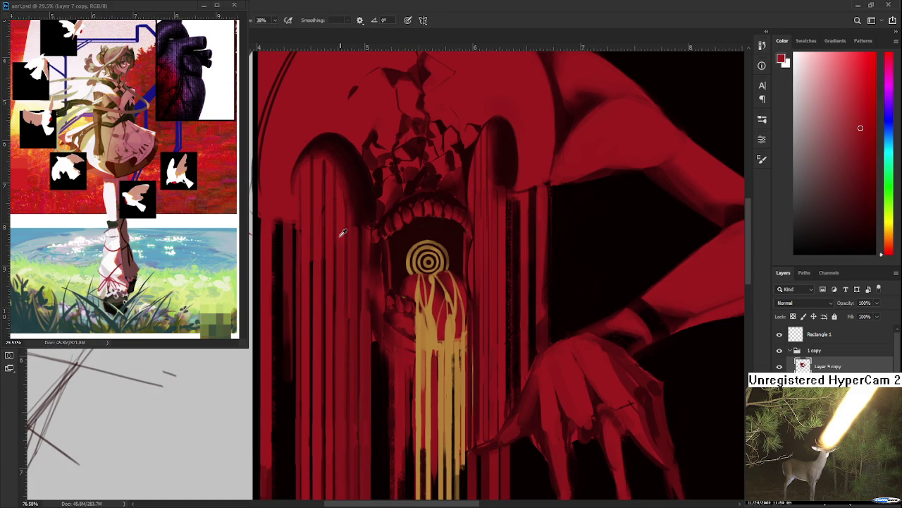
scroll(355, 316, "up", 3)
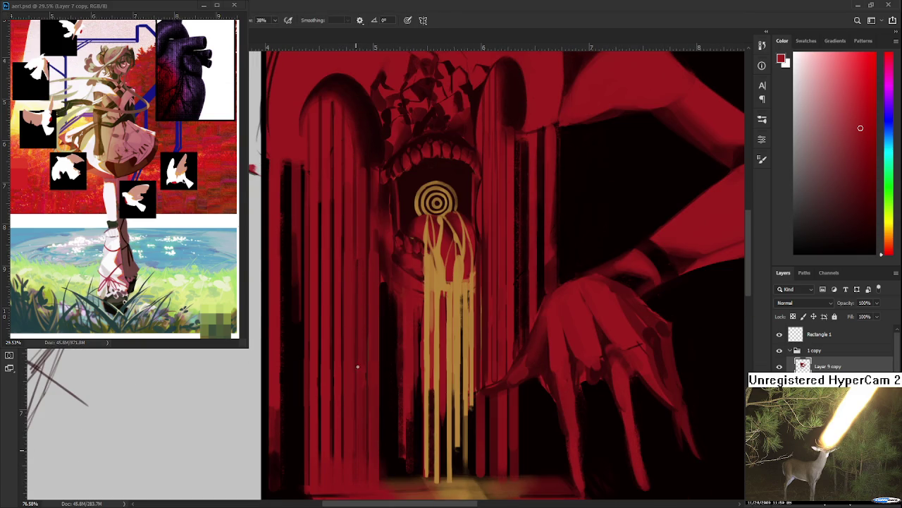
left_click(397, 185, "alt")
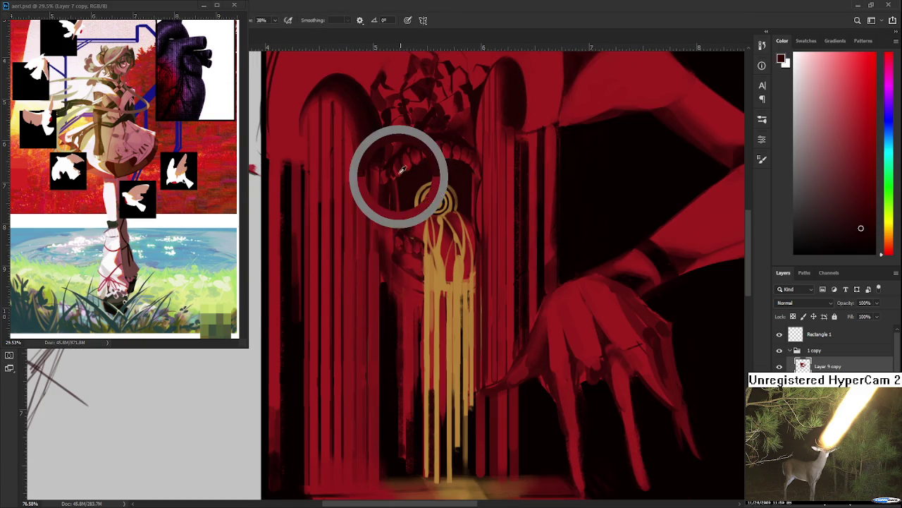
left_click_drag(356, 270, 355, 409)
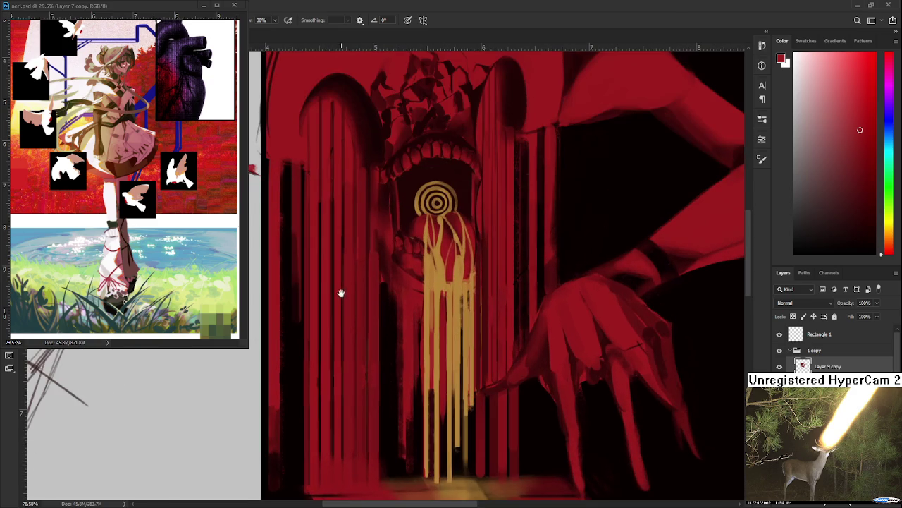
mouse_move(341, 294)
left_mouse_down()
mouse_move(349, 346)
mouse_move(324, 319)
left_mouse_up()
Step: Sample the gold of the drips and paint a drip down from the spiral
scroll(317, 284, "down", 1, "alt")
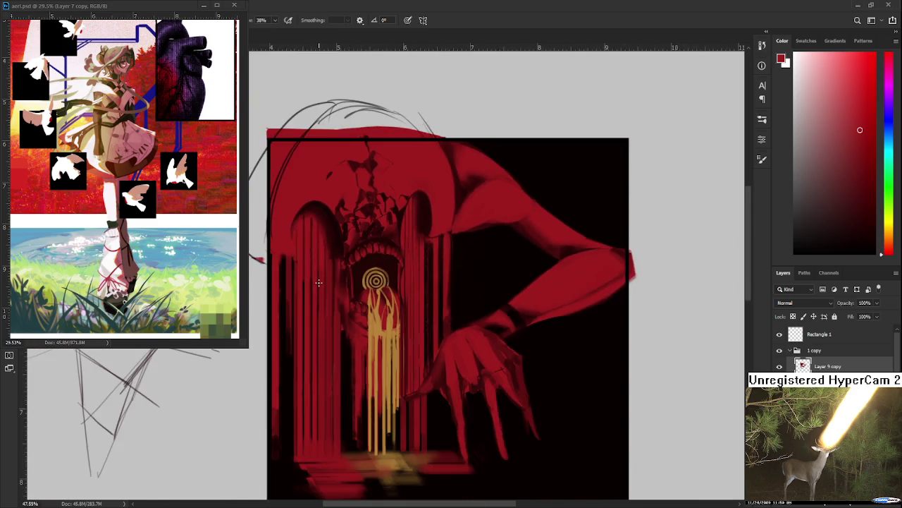
scroll(317, 284, "down", 1, "alt")
scroll(318, 283, "down", 1, "alt")
scroll(336, 258, "down", 1, "alt")
scroll(336, 258, "up", 1, "alt")
scroll(338, 268, "up", 2, "alt")
scroll(346, 286, "up", 1, "alt")
left_click(350, 297, "alt")
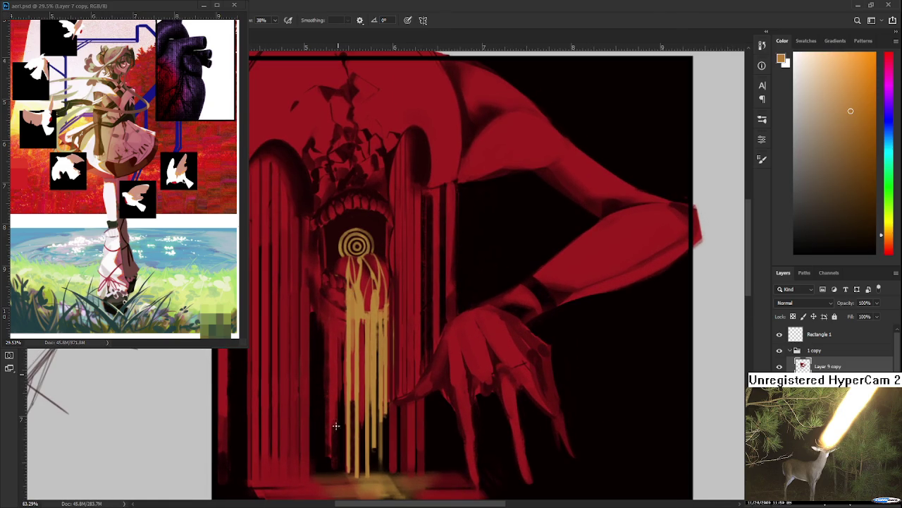
left_click_drag(346, 317, 345, 472)
Step: Zoom in and repaint a thin gold drip below the spiral, brightening it toward the top
key("z")
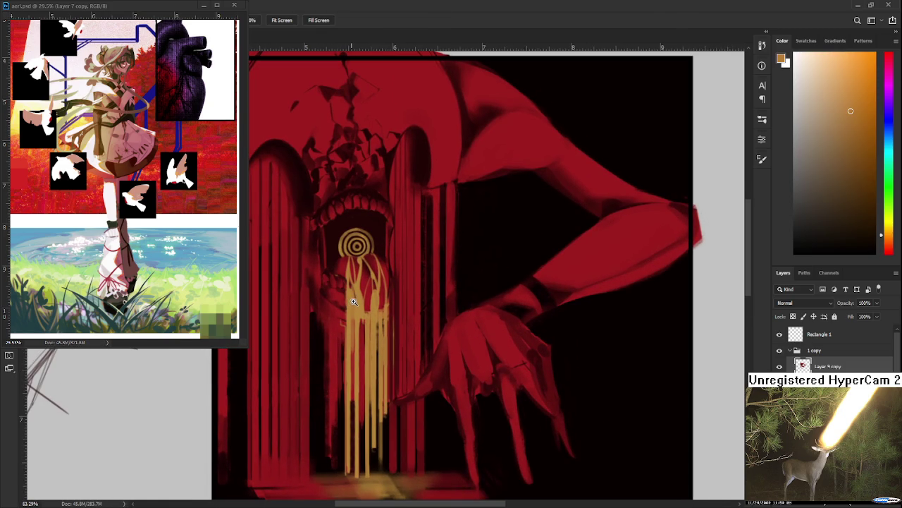
left_click(352, 299)
key("b")
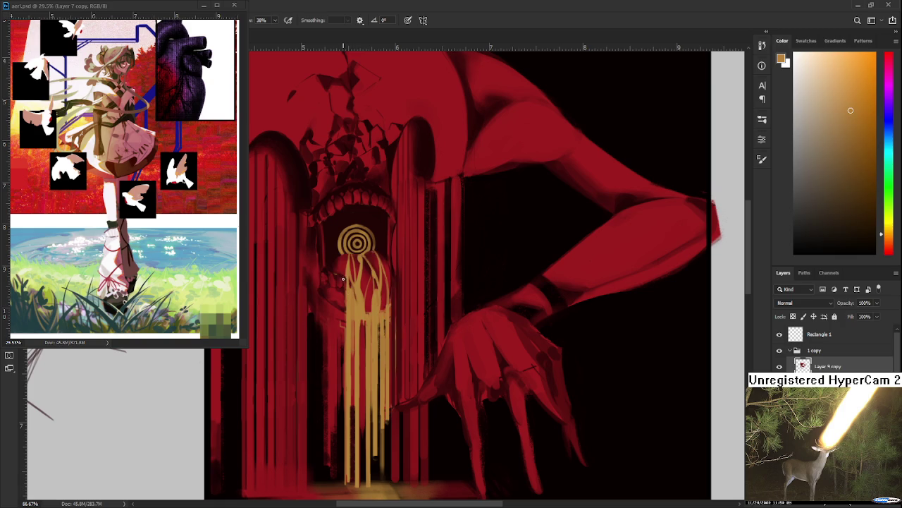
left_click_drag(343, 277, 343, 409)
key("ctrl+z")
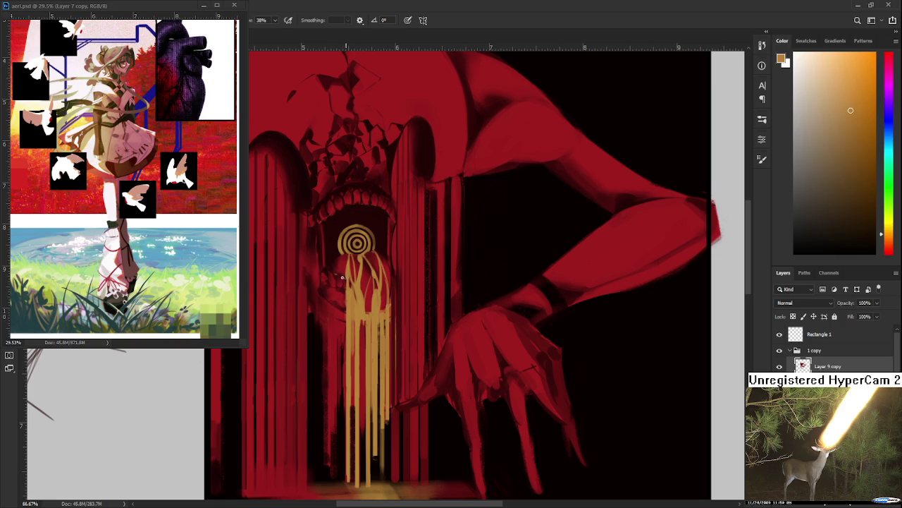
left_click_drag(343, 280, 341, 482)
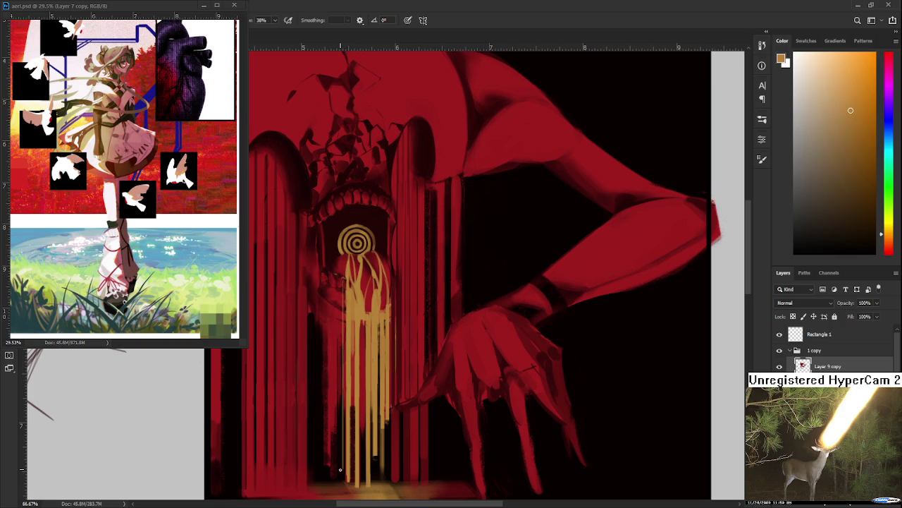
left_click_drag(337, 403, 343, 282)
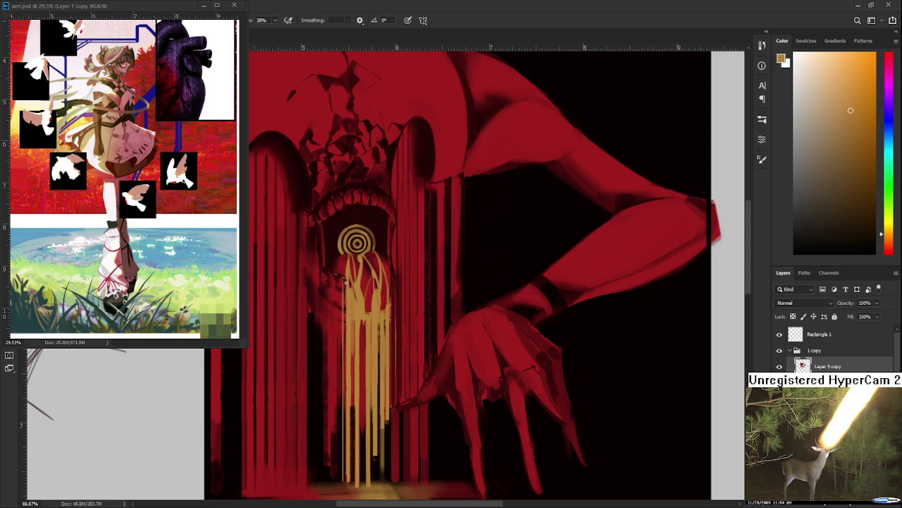
scroll(377, 256, "down", 3)
scroll(380, 264, "down", 1)
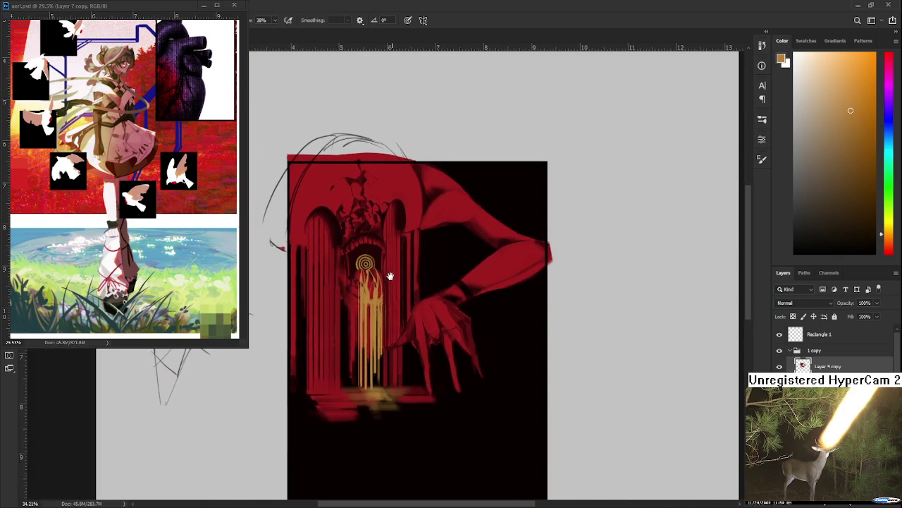
scroll(388, 279, "up", 1)
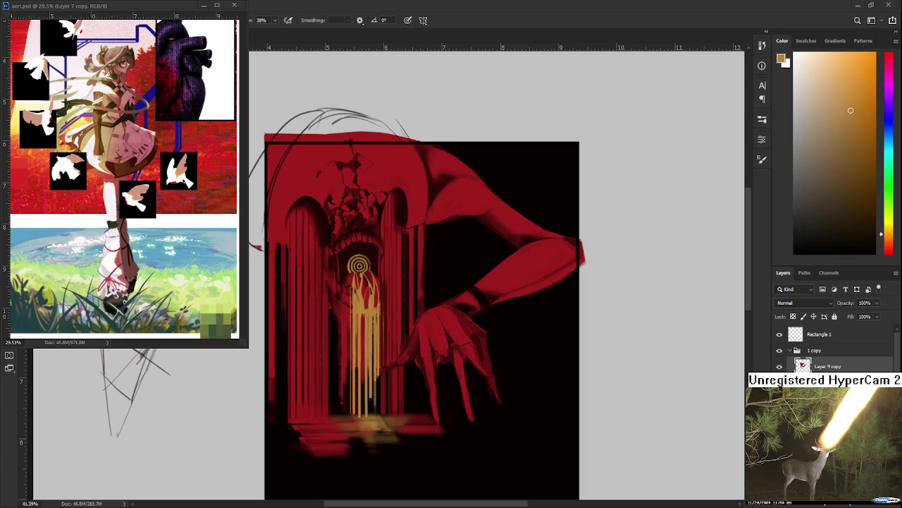
scroll(363, 349, "up", 2)
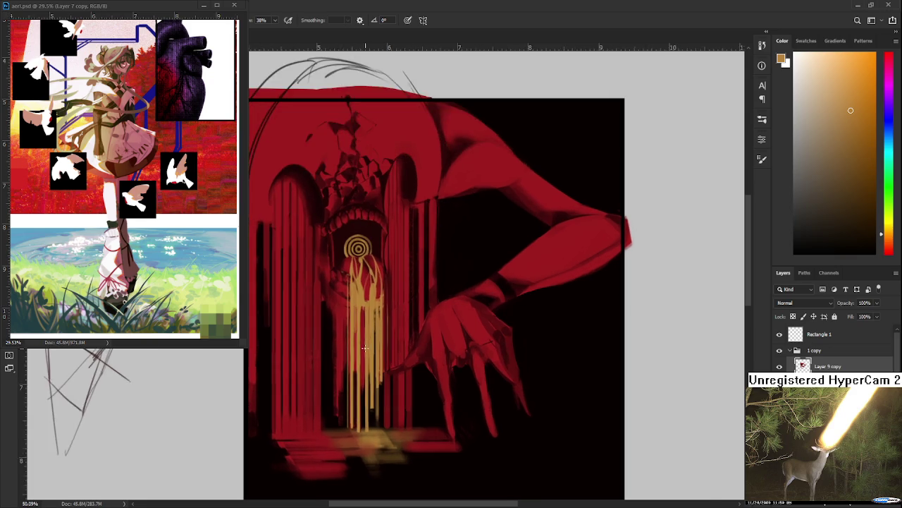
scroll(363, 349, "up", 2)
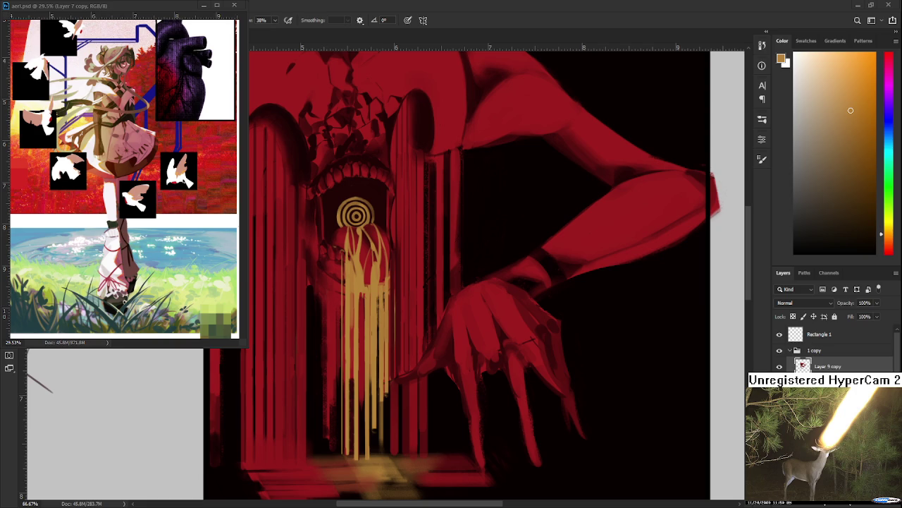
Step: Sample the drip colour, add a short gold stroke, and erase one drip's lower end
left_click_drag(411, 351, 387, 316)
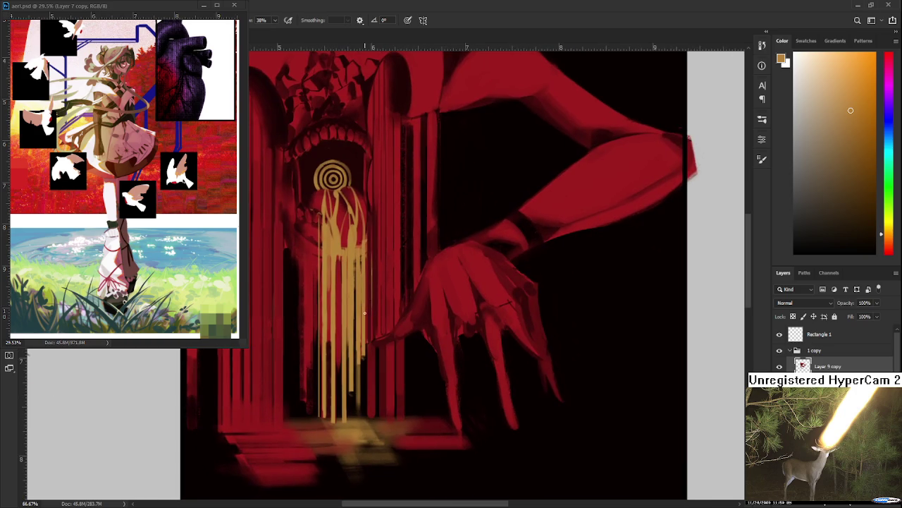
left_click(367, 350, "alt")
mouse_move(363, 355)
left_mouse_down()
mouse_move(362, 402)
mouse_move(363, 356)
left_mouse_up()
key("e")
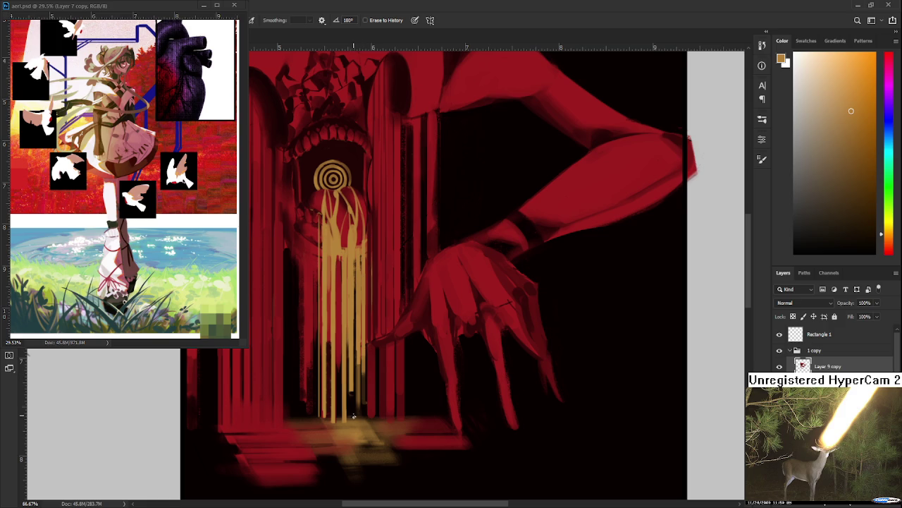
left_click_drag(342, 408, 351, 382)
Step: Darken one gold drip and erase the lower part of another near the floor
key("b")
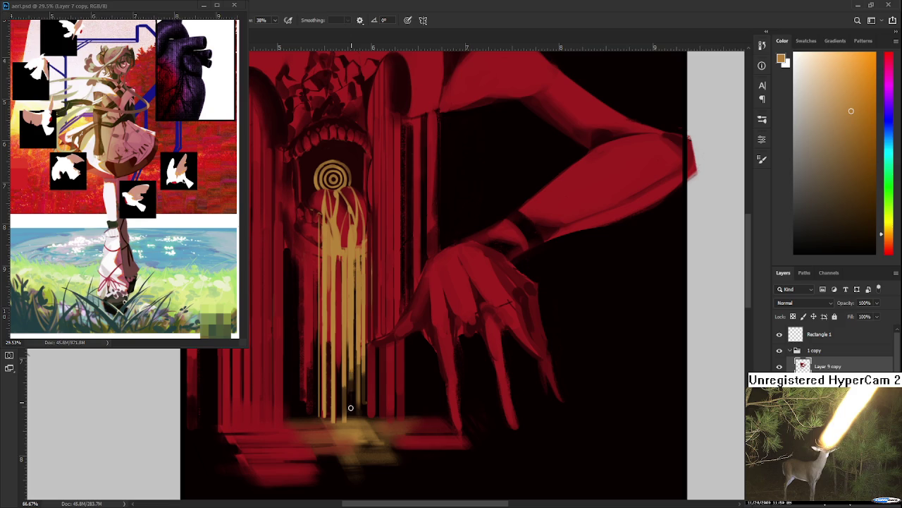
left_click_drag(355, 372, 353, 406)
scroll(350, 381, "down", 2)
scroll(336, 383, "up", 2)
scroll(335, 383, "up", 1)
key("e")
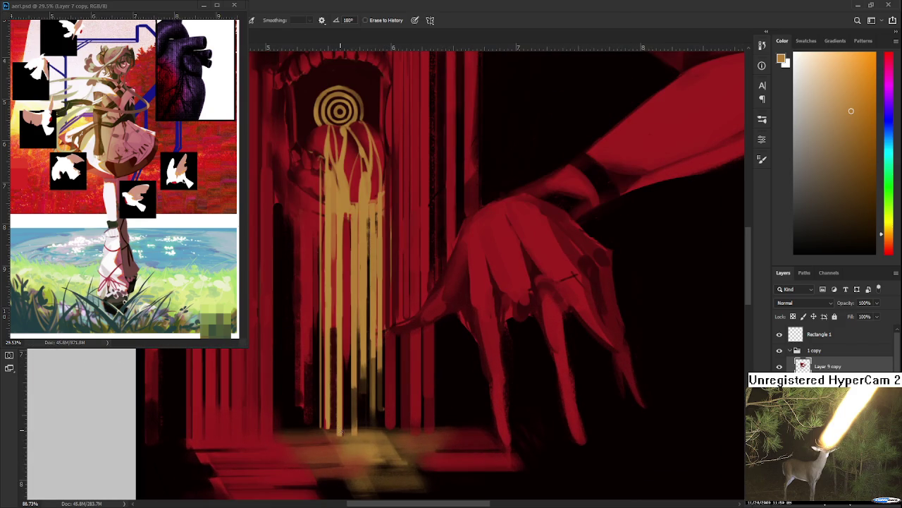
left_click_drag(340, 432, 343, 397)
key("b")
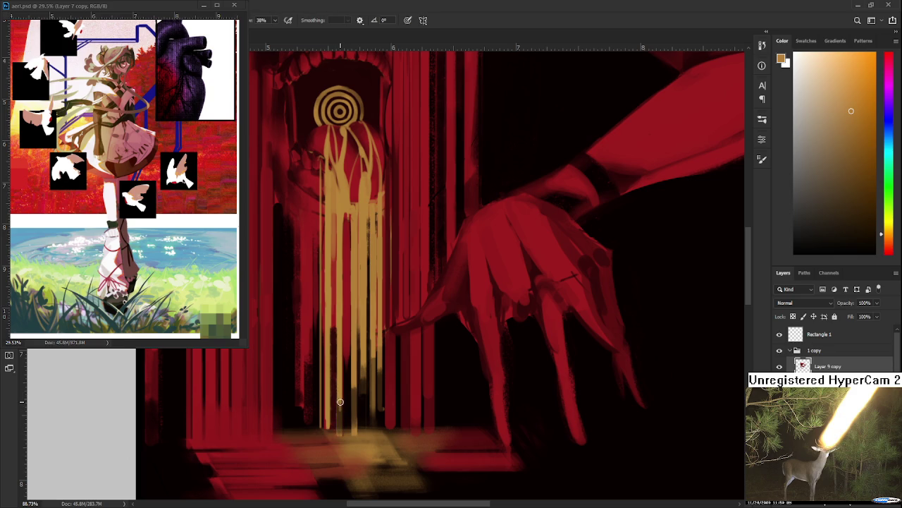
key("e")
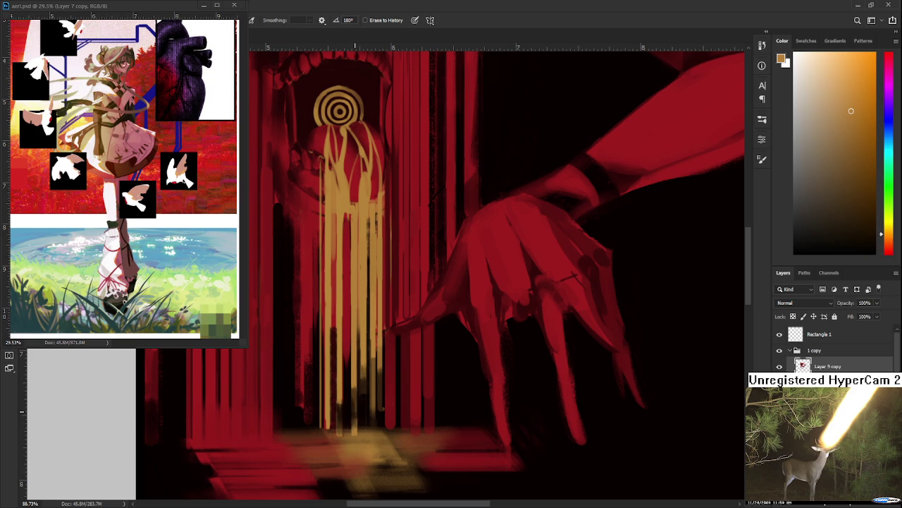
scroll(355, 416, "down", 3)
scroll(355, 416, "down", 2)
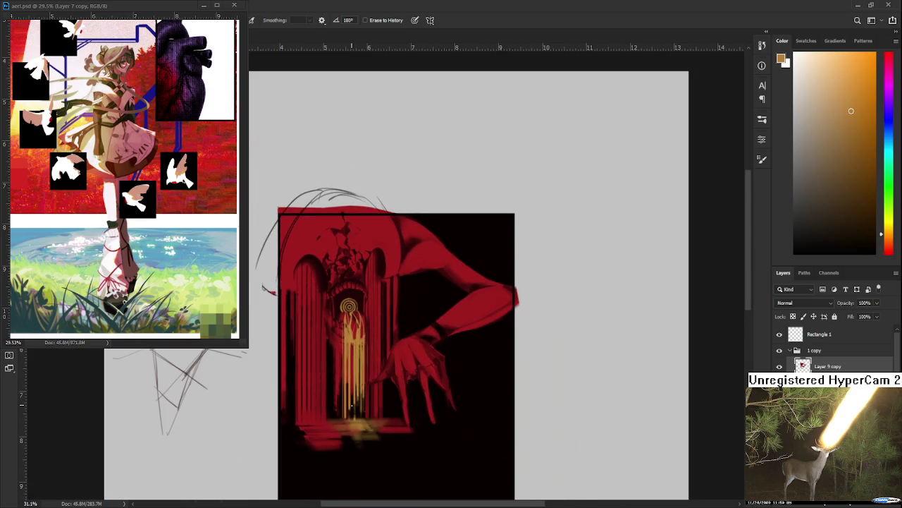
scroll(350, 407, "up", 1)
scroll(350, 407, "up", 1)
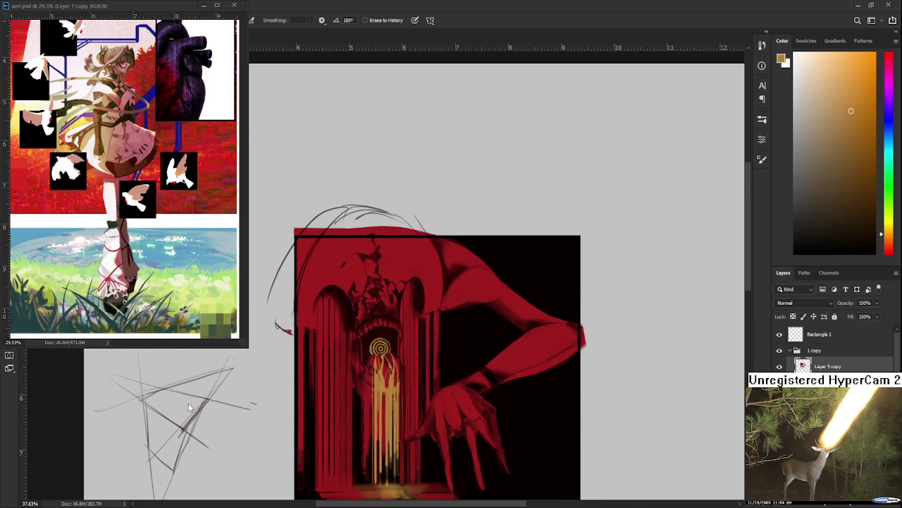
scroll(389, 317, "up", 1)
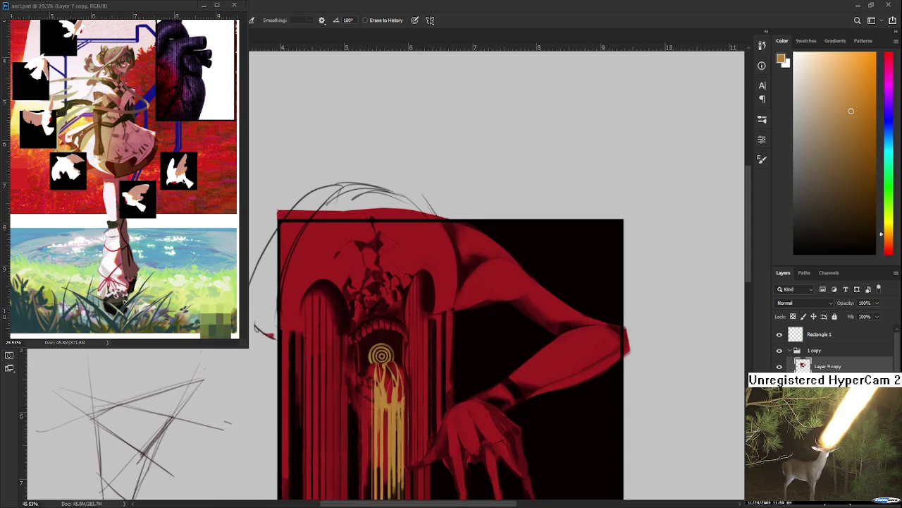
scroll(389, 317, "down", 1)
scroll(389, 317, "down", 1)
scroll(429, 312, "up", 1)
scroll(417, 334, "up", 1)
scroll(452, 404, "down", 2)
scroll(451, 329, "down", 1)
scroll(455, 319, "down", 2)
scroll(465, 321, "up", 1)
scroll(467, 320, "up", 2)
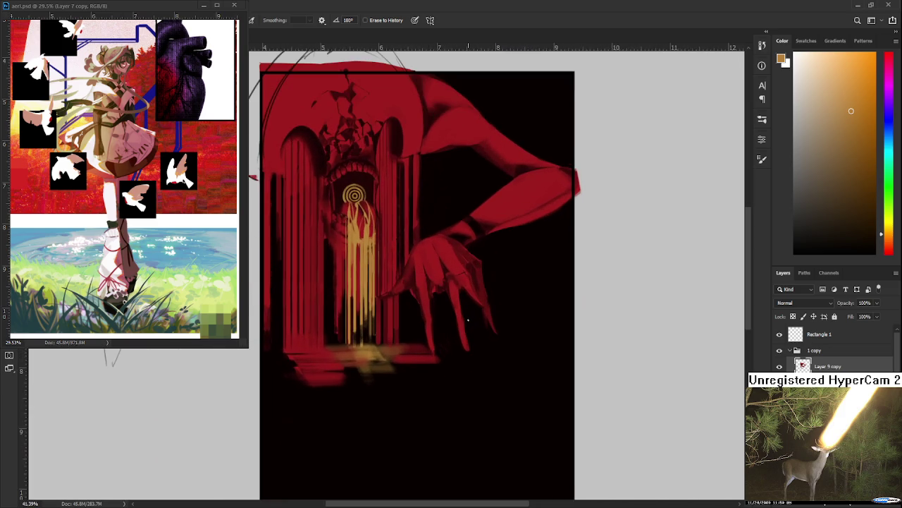
scroll(467, 323, "down", 2)
left_click_drag(469, 322, 442, 419)
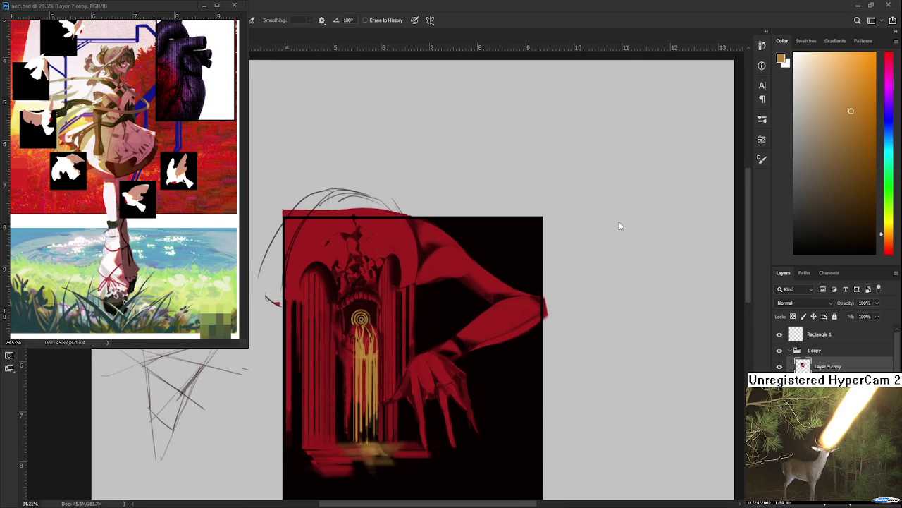
scroll(452, 287, "up", 2)
key("b")
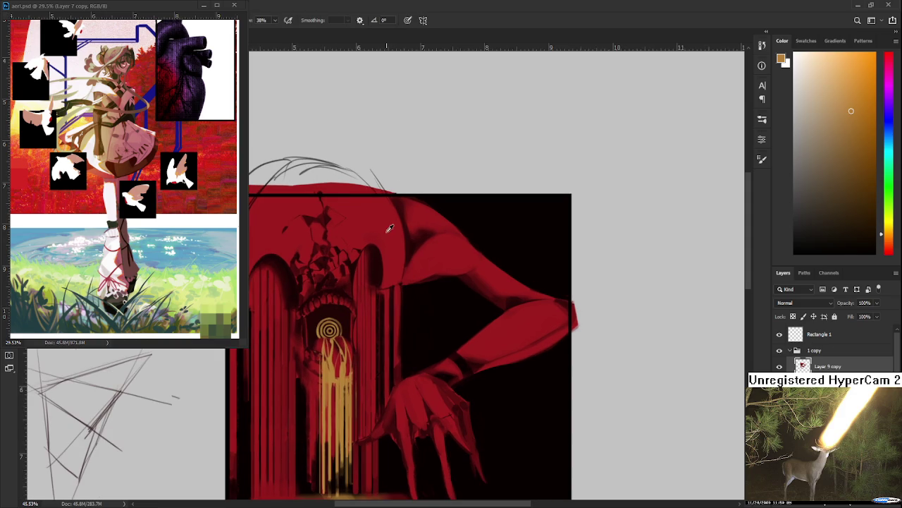
Step: Sample the creature's red, undo a test stroke, and lasso a pointed shape over the shoulder
left_click(390, 229, "alt")
left_click_drag(445, 198, 443, 351)
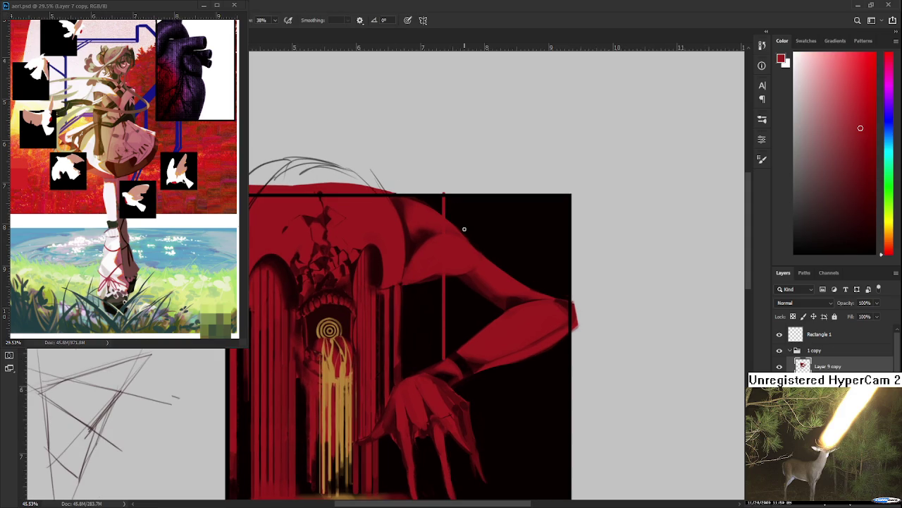
key("ctrl+z")
left_click_drag(444, 232, 381, 290)
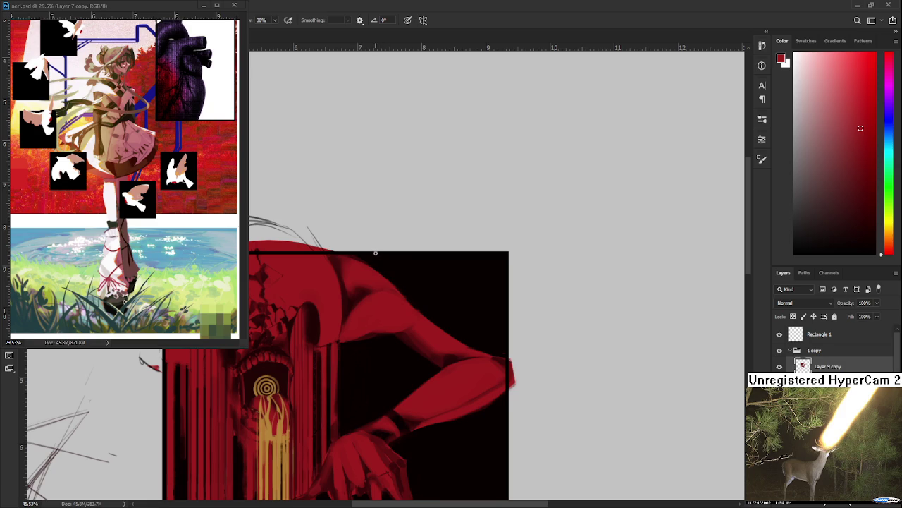
mouse_move(375, 254)
left_mouse_down()
mouse_move(403, 329)
mouse_move(407, 388)
mouse_move(378, 251)
left_mouse_up()
Step: Fill the outlined shoulder shape with red on a new layer and deselect
key("ctrl+shift+alt+n")
key("alt+BackSpace")
key("ctrl+d")
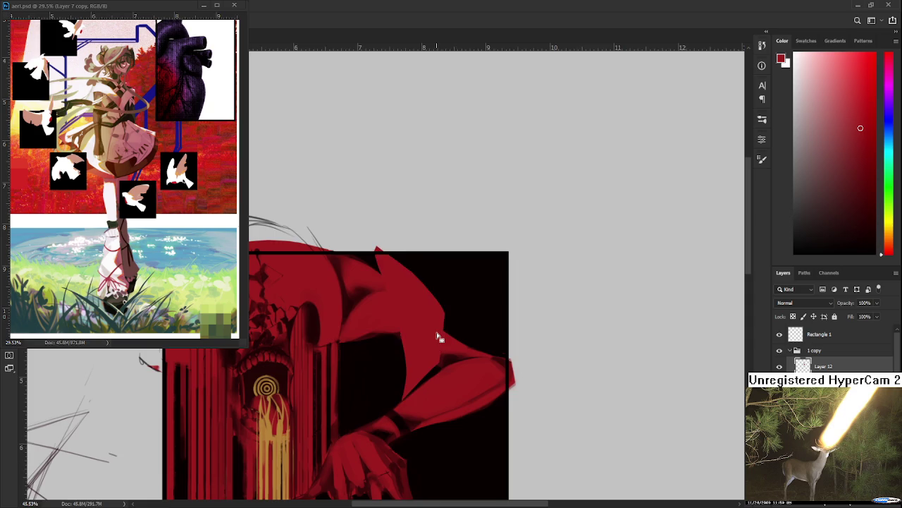
scroll(438, 341, "down", 1)
scroll(438, 341, "up", 1)
scroll(437, 342, "up", 1)
Step: Stretch and skew the red shoulder shape down and right with Free Transform
key("ctrl+t")
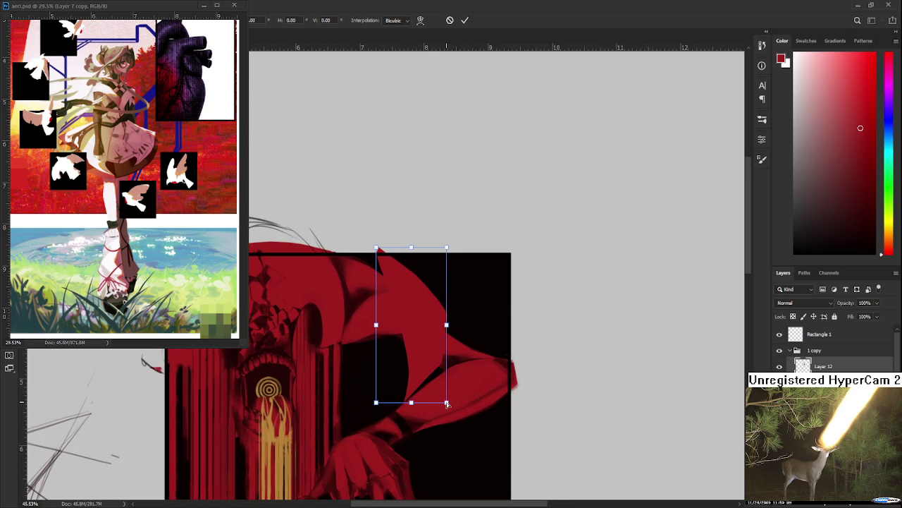
left_click_drag(447, 404, 462, 421)
left_click_drag(412, 249, 407, 250)
key("Return")
scroll(472, 369, "down", 2, "alt")
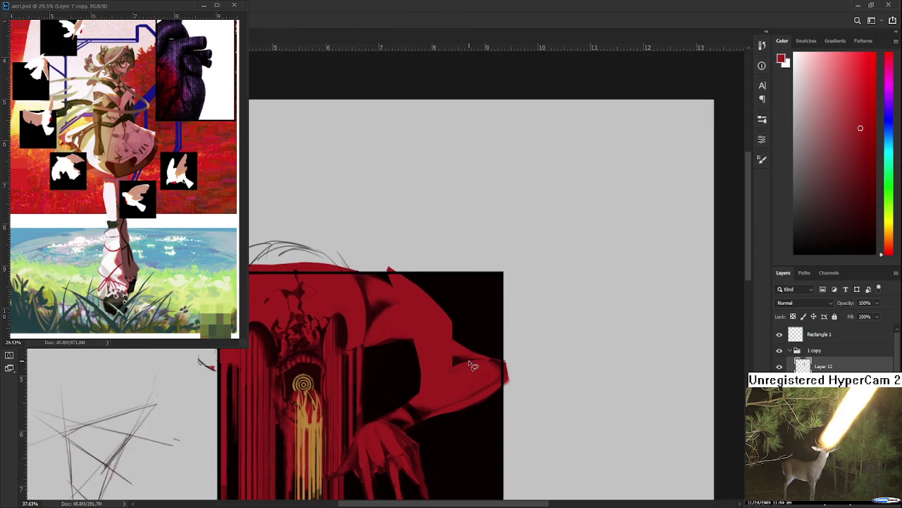
scroll(472, 369, "down", 1, "alt")
scroll(473, 368, "up", 1, "alt")
scroll(471, 367, "up", 1, "alt")
scroll(469, 364, "up", 2, "alt")
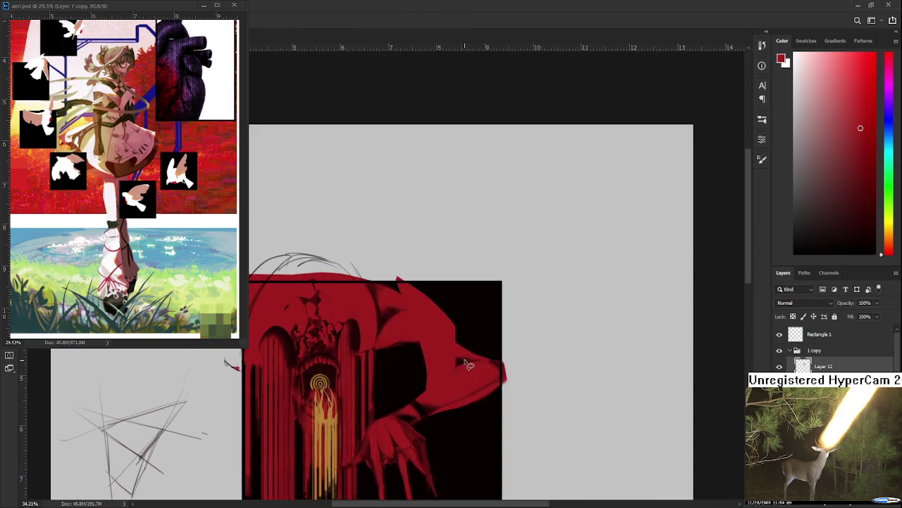
scroll(465, 361, "up", 1, "alt")
scroll(465, 360, "up", 1, "alt")
scroll(465, 360, "down", 1, "alt")
scroll(464, 359, "down", 2, "alt")
scroll(465, 359, "down", 1, "alt")
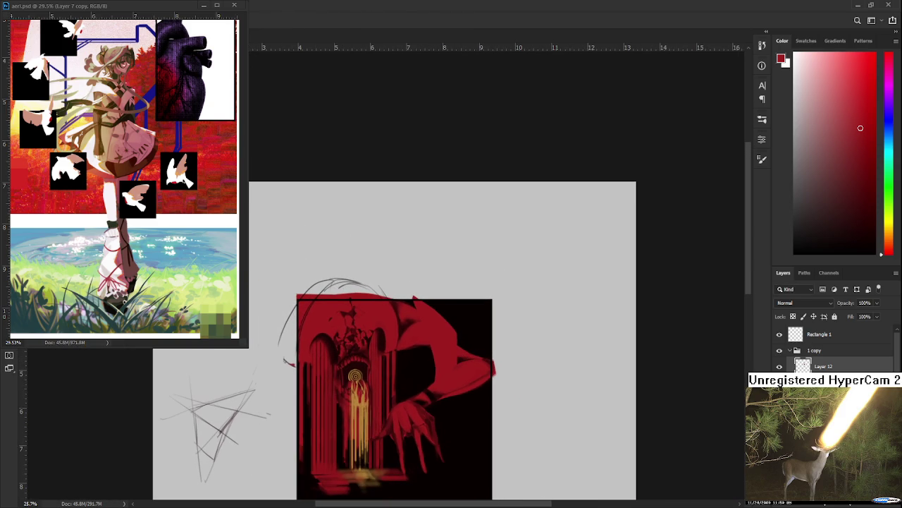
Step: Undo the red shape and hide the black backdrop behind the creature
key("ctrl+z")
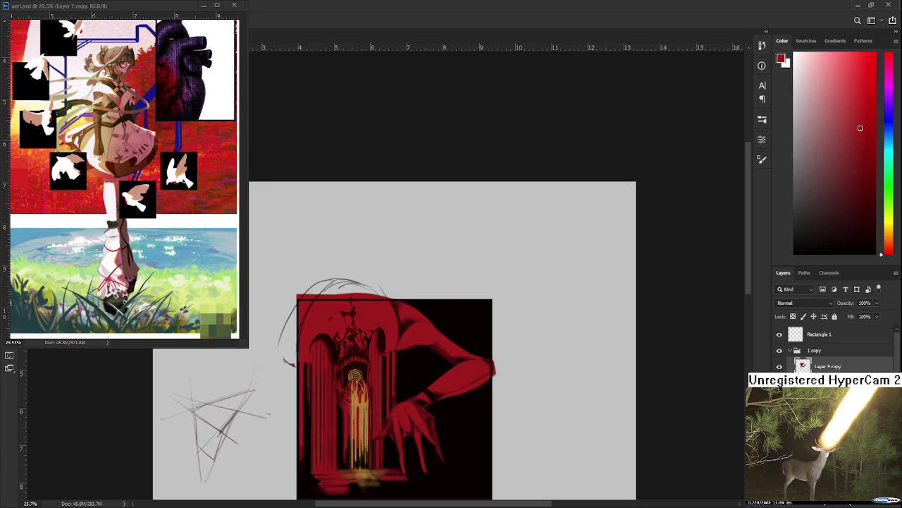
key("ctrl+z")
key("ctrl+shift+z")
key("ctrl+z")
scroll(468, 360, "up", 1, "alt")
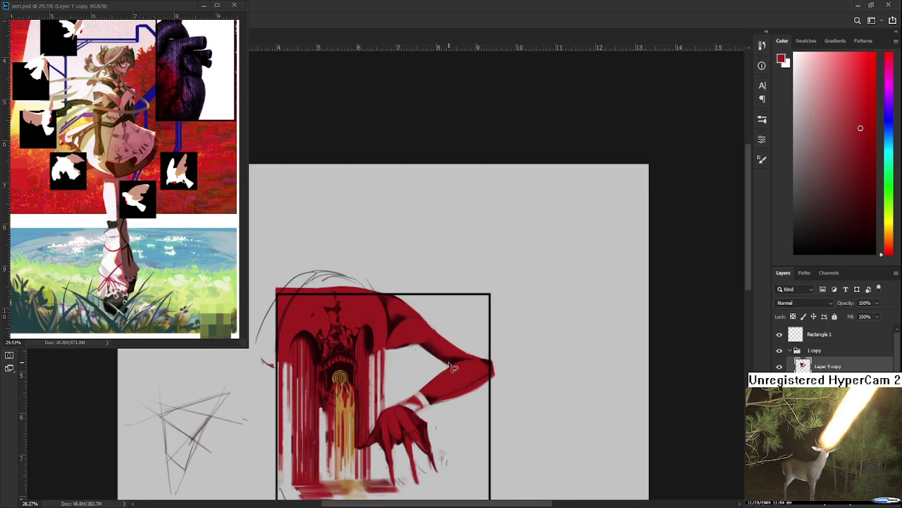
scroll(468, 360, "up", 1, "alt")
key("ctrl+shift+z")
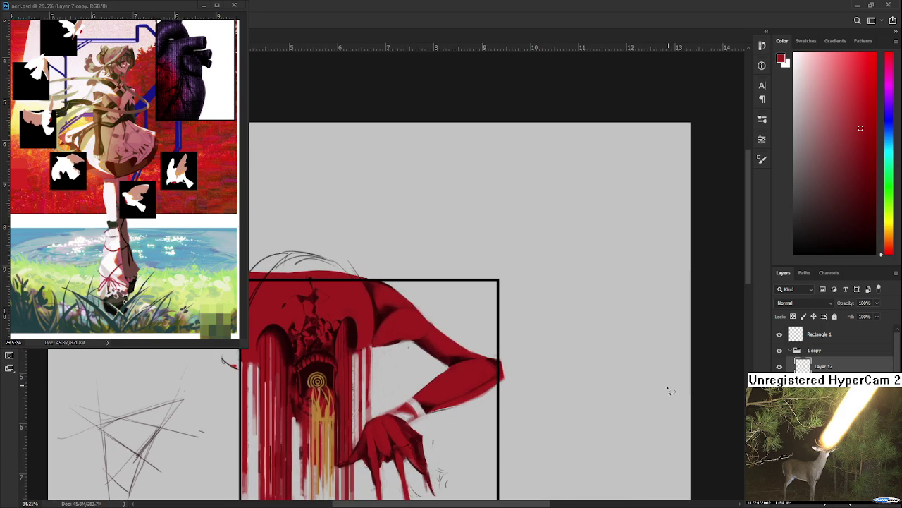
Step: Set the colour to black and sketch thin guide lines around the shoulder, arm and hand
key("ctrl+shift+z")
key("d")
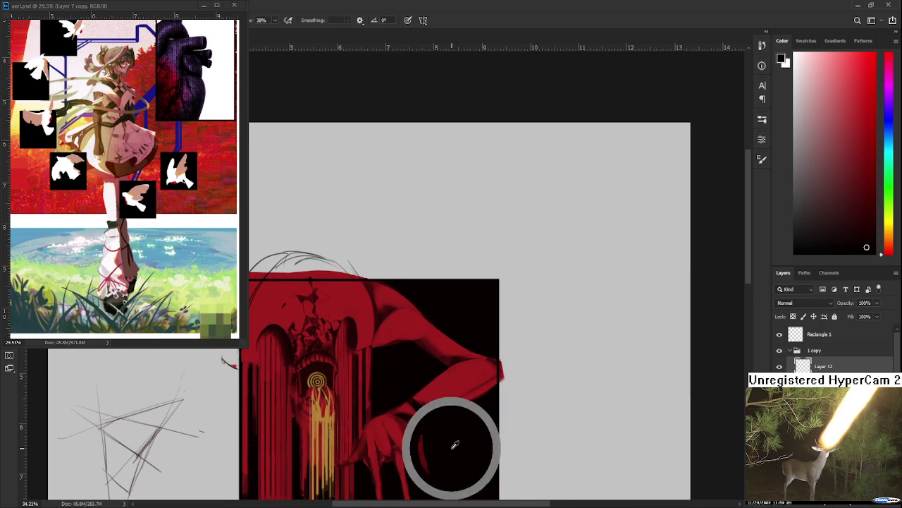
key("ctrl+z")
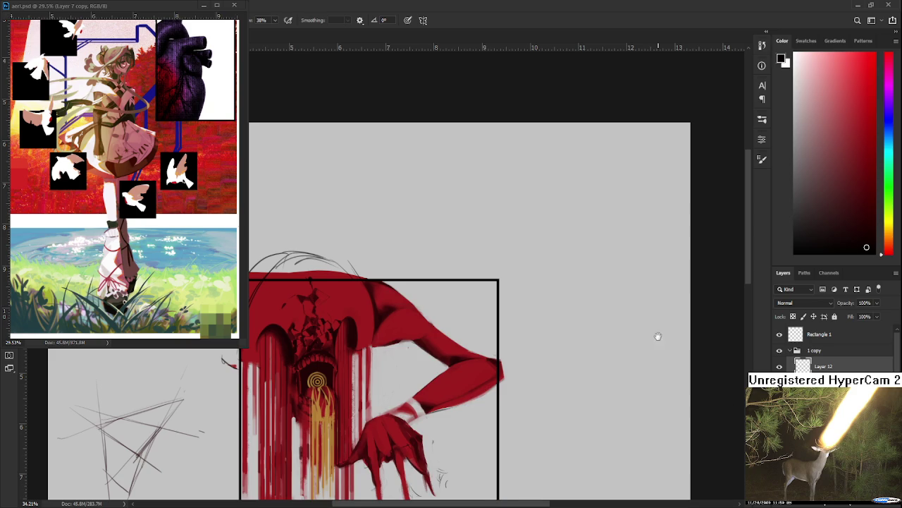
scroll(653, 331, "down", 1)
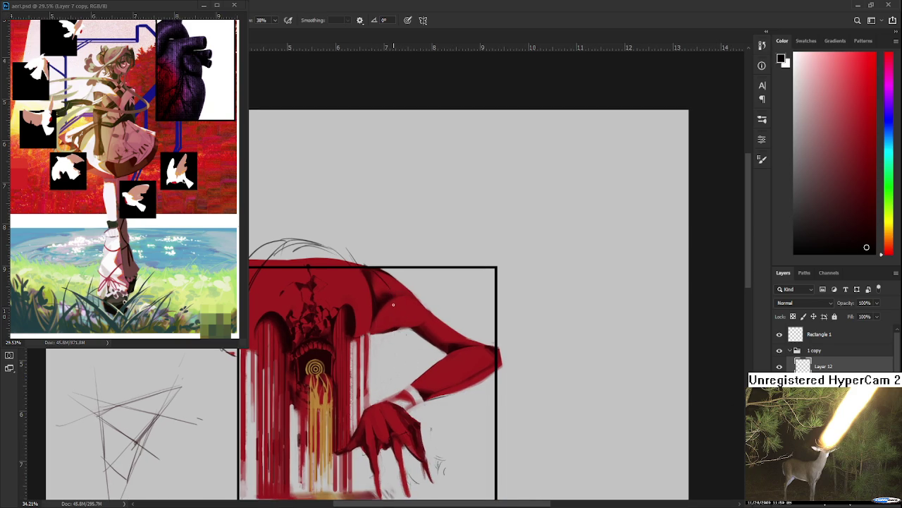
mouse_move(392, 295)
left_mouse_down()
mouse_move(414, 367)
mouse_move(407, 379)
left_mouse_up()
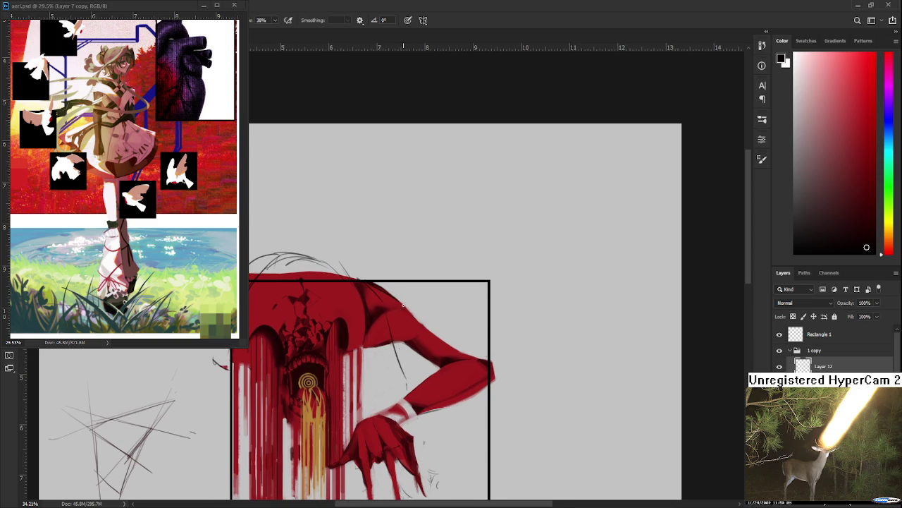
left_click_drag(401, 310, 420, 379)
mouse_move(437, 340)
left_mouse_down()
mouse_move(394, 322)
mouse_move(382, 338)
mouse_move(397, 323)
left_mouse_up()
mouse_move(390, 284)
left_mouse_down()
mouse_move(415, 321)
mouse_move(401, 268)
left_mouse_up()
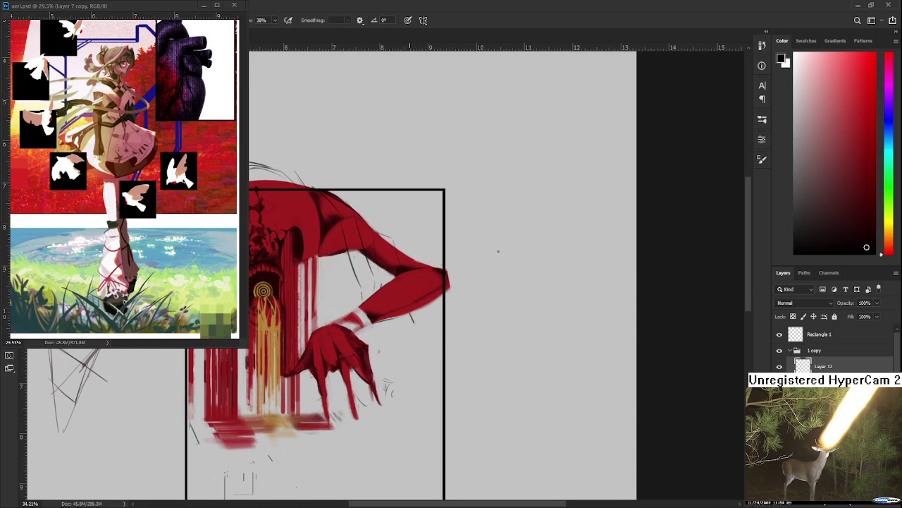
left_click_drag(410, 319, 429, 381)
key("ctrl+z")
left_click_drag(407, 313, 406, 389)
Step: Paint dark shadow bands down the shoulder and across the upper arm
key("e")
scroll(450, 328, "down", 1)
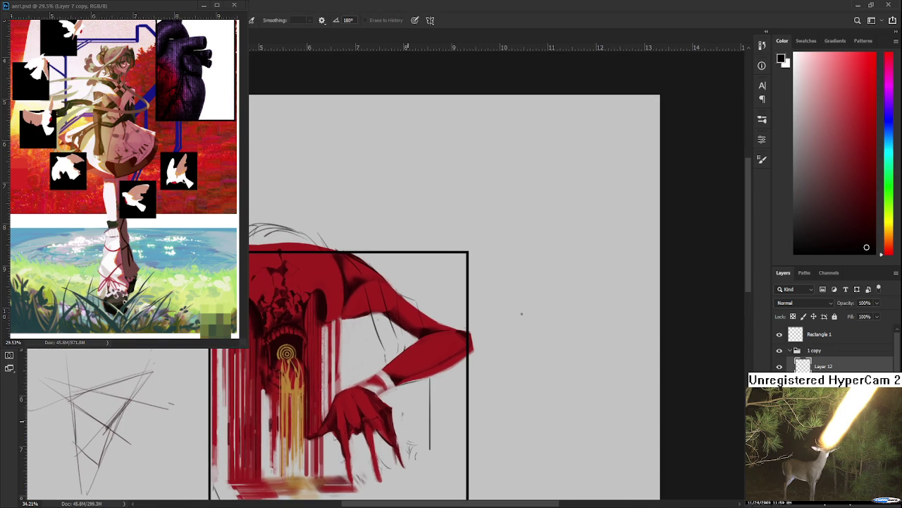
scroll(450, 329, "down", 1)
scroll(450, 329, "down", 1)
scroll(448, 328, "up", 2)
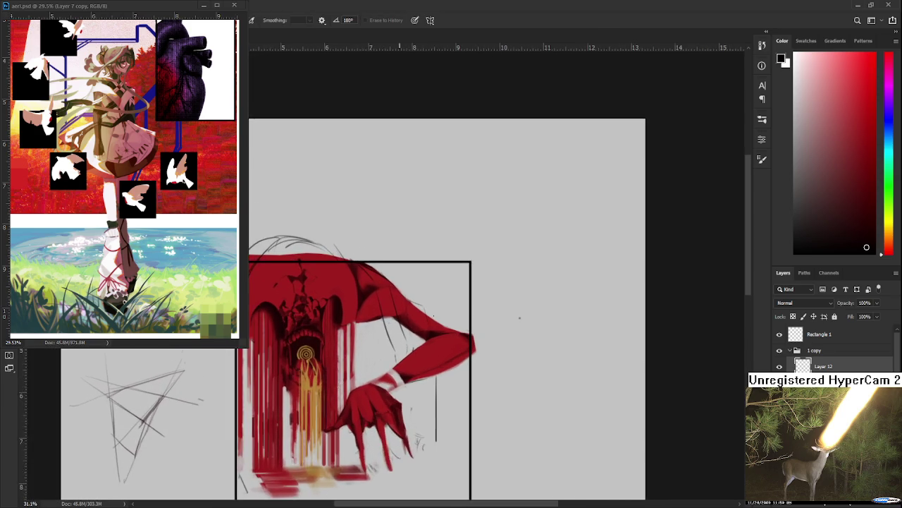
scroll(448, 329, "up", 1)
key("b")
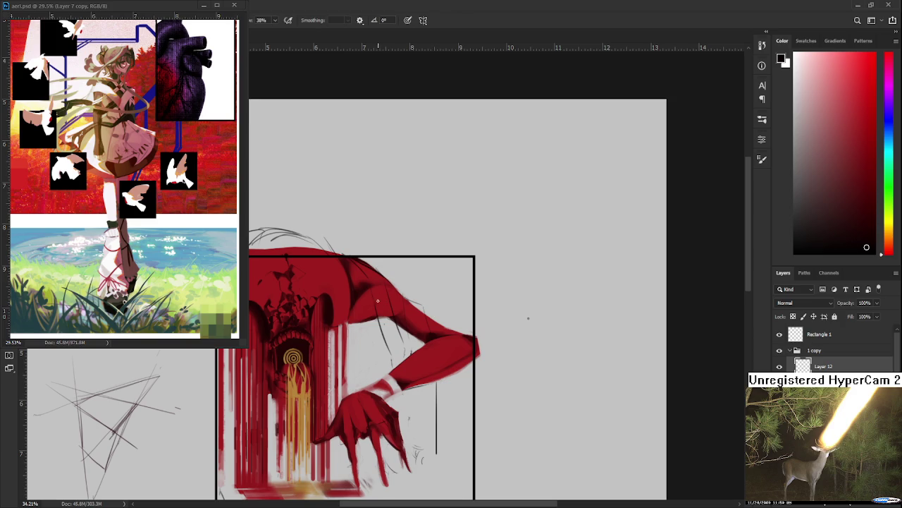
mouse_move(378, 289)
left_mouse_down()
mouse_move(386, 326)
mouse_move(373, 281)
mouse_move(397, 355)
left_mouse_up()
mouse_move(379, 318)
left_mouse_down()
mouse_move(403, 368)
mouse_move(402, 344)
left_mouse_up()
mouse_move(406, 302)
left_mouse_down()
mouse_move(418, 355)
mouse_move(416, 310)
mouse_move(425, 338)
mouse_move(410, 303)
mouse_move(423, 306)
mouse_move(408, 326)
left_mouse_up()
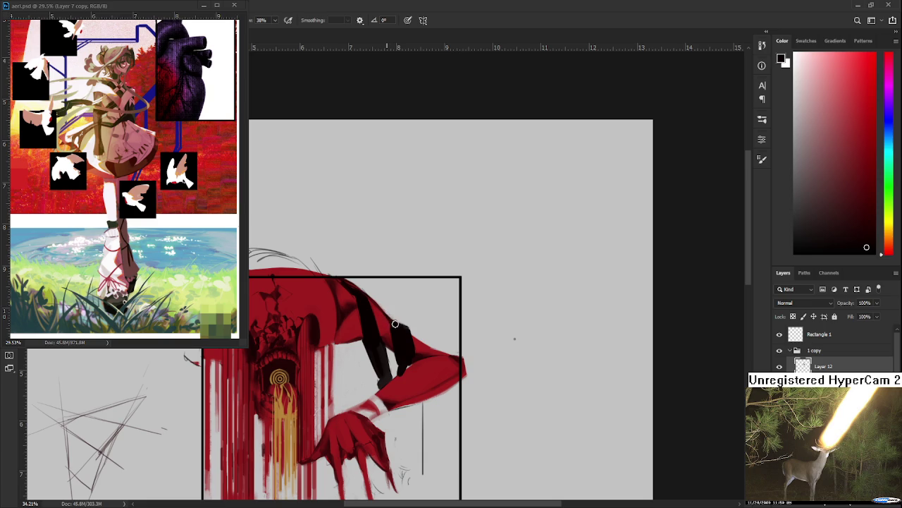
Step: Replace the earlier vertical stroke with a thicker black line beside the clawed hand
left_click_drag(399, 351, 391, 290)
key("e")
key("b")
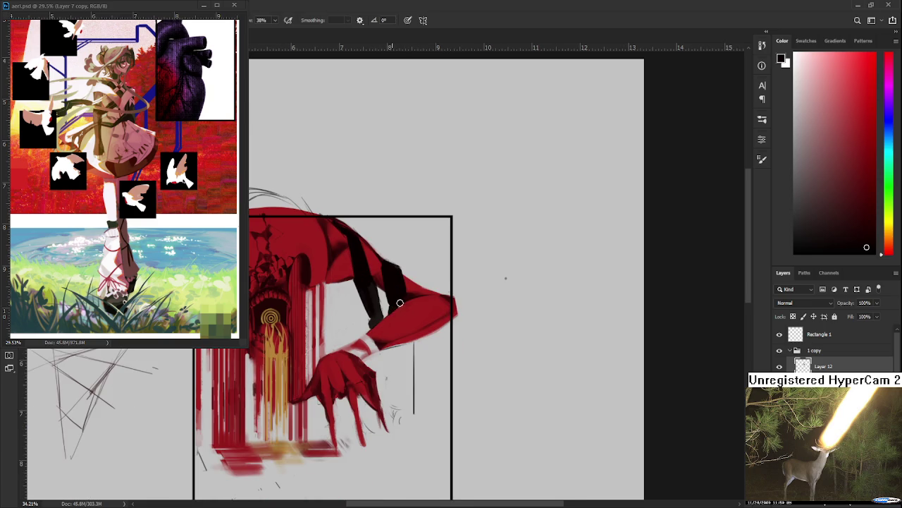
mouse_move(403, 355)
left_mouse_down()
mouse_move(398, 315)
mouse_move(395, 387)
mouse_move(392, 308)
left_mouse_up()
key("ctrl+z")
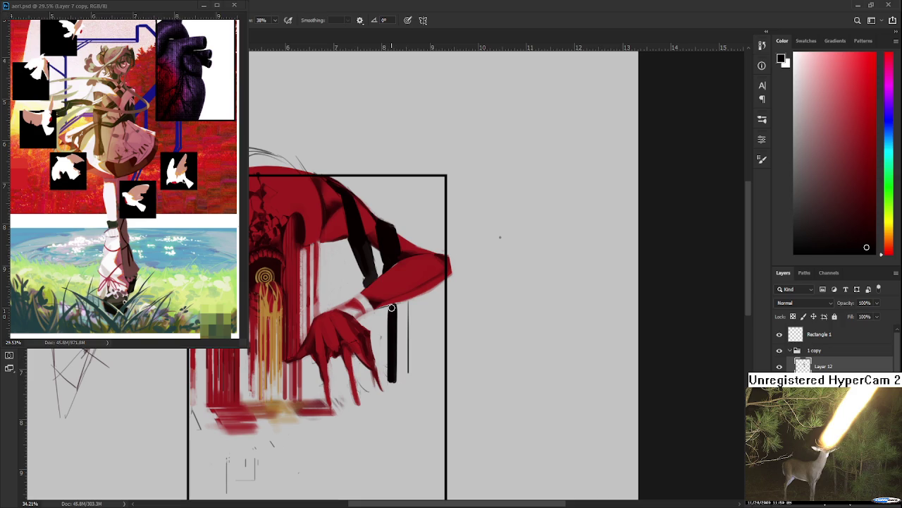
key("ctrl+z")
left_click_drag(392, 305, 396, 368)
key("e")
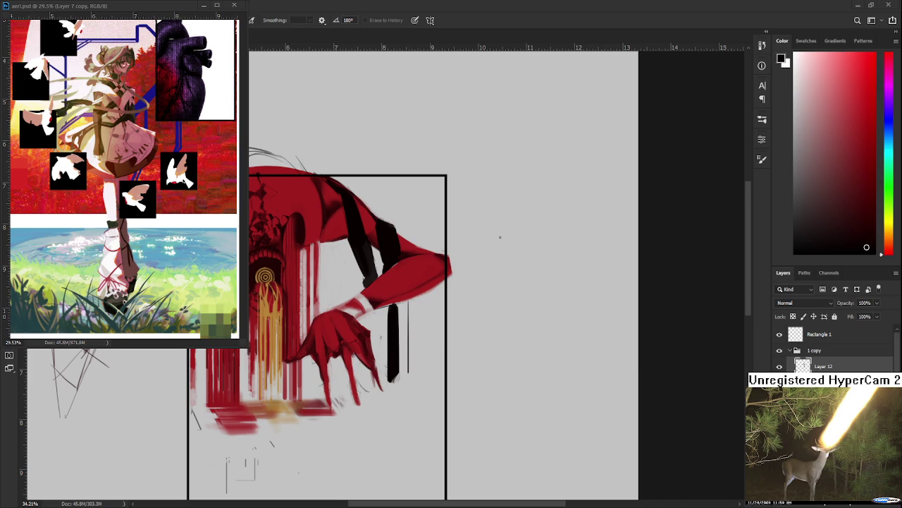
mouse_move(500, 237)
left_mouse_down()
mouse_move(541, 218)
mouse_move(651, 275)
mouse_move(607, 268)
left_mouse_up()
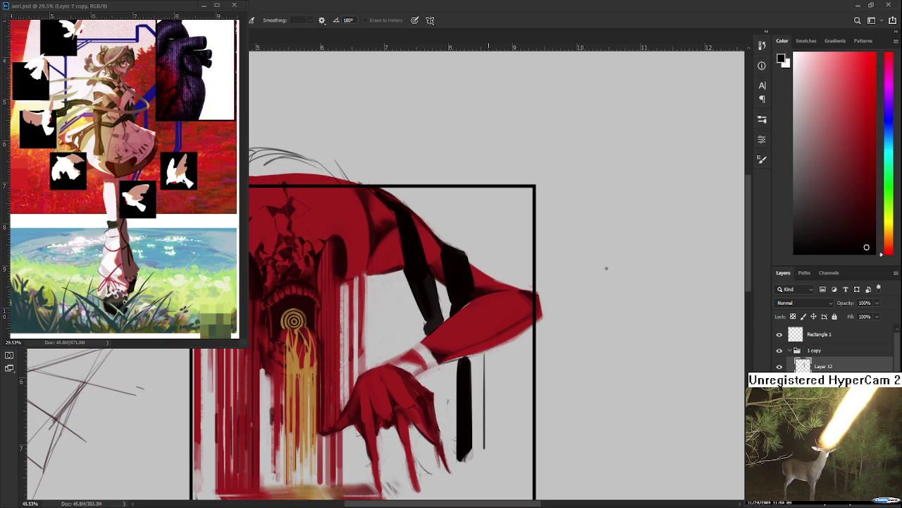
Step: Paint a black vertical drip below the arm and dab a dark spot on the hand
left_click_drag(423, 233, 416, 270)
key("b")
left_click_drag(413, 303, 404, 308)
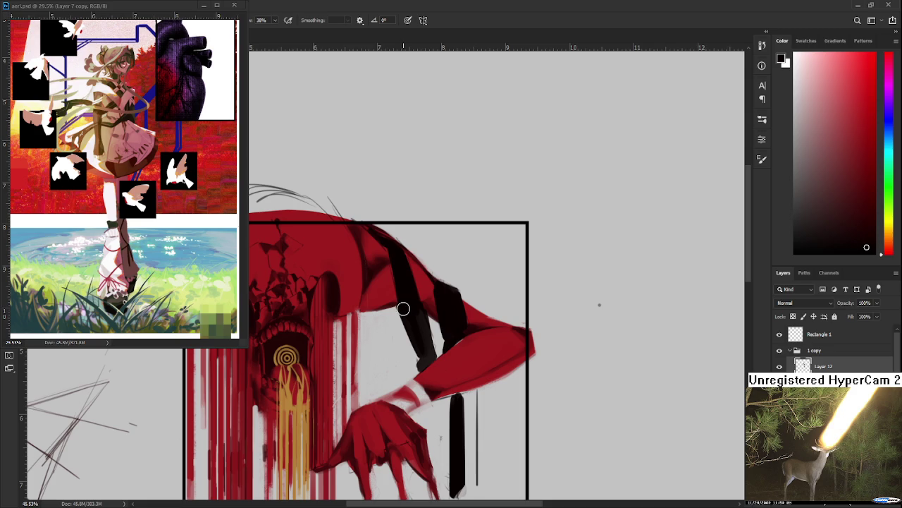
mouse_move(404, 304)
left_mouse_down()
mouse_move(404, 377)
mouse_move(409, 336)
mouse_move(412, 374)
left_mouse_up()
scroll(409, 318, "down", 3)
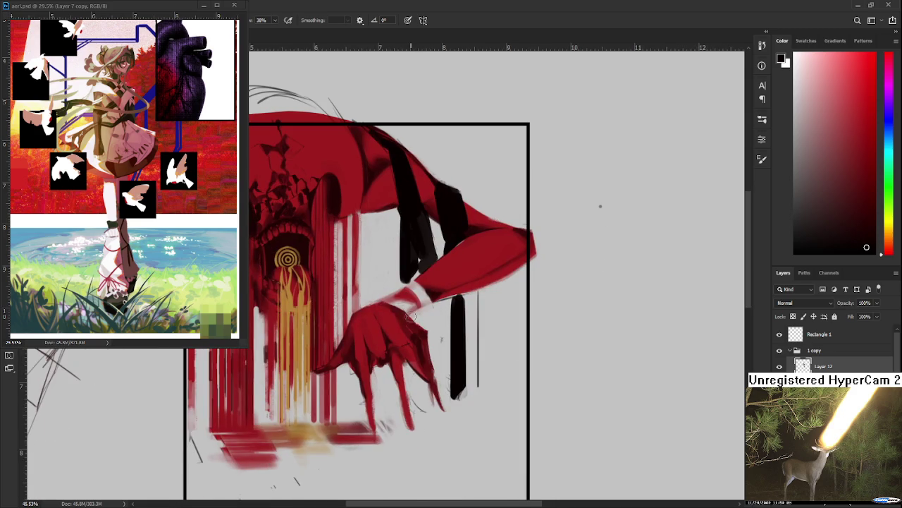
left_click_drag(409, 317, 414, 317)
scroll(413, 317, "down", 1)
mouse_move(413, 337)
left_mouse_down()
mouse_move(414, 388)
mouse_move(423, 346)
mouse_move(414, 357)
mouse_move(428, 397)
left_mouse_up()
key("ctrl+z")
Step: Trim a small patch of the black drip stroke with the Eraser
key("e")
key("b")
key("e")
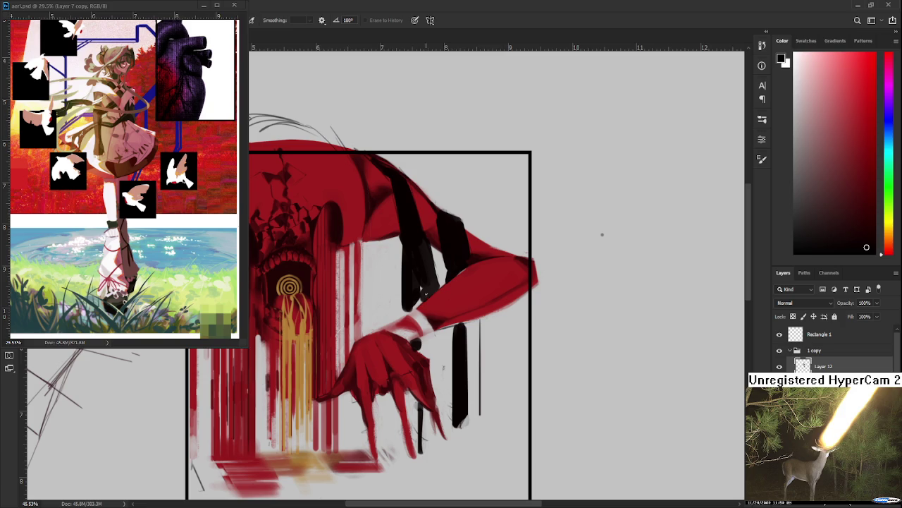
mouse_move(423, 282)
left_mouse_down()
mouse_move(408, 310)
mouse_move(416, 288)
left_mouse_up()
key("b")
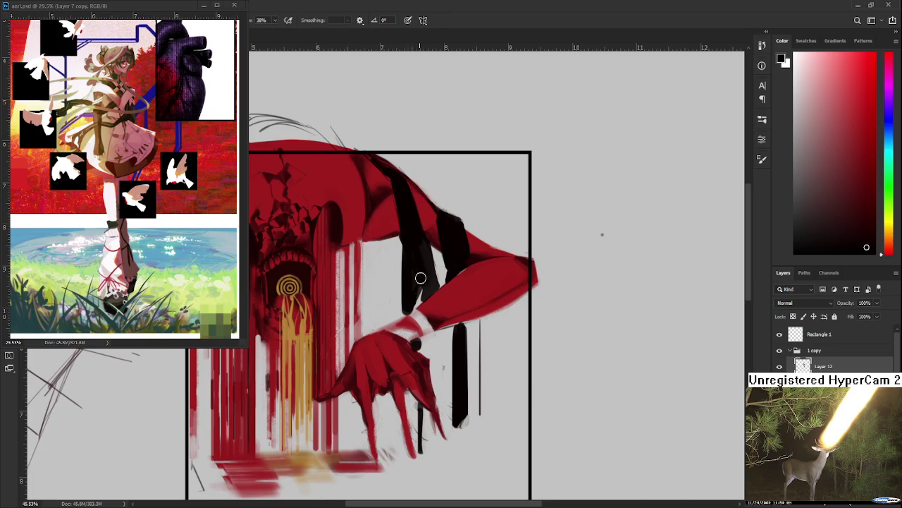
scroll(416, 288, "up", 2)
scroll(413, 332, "down", 2)
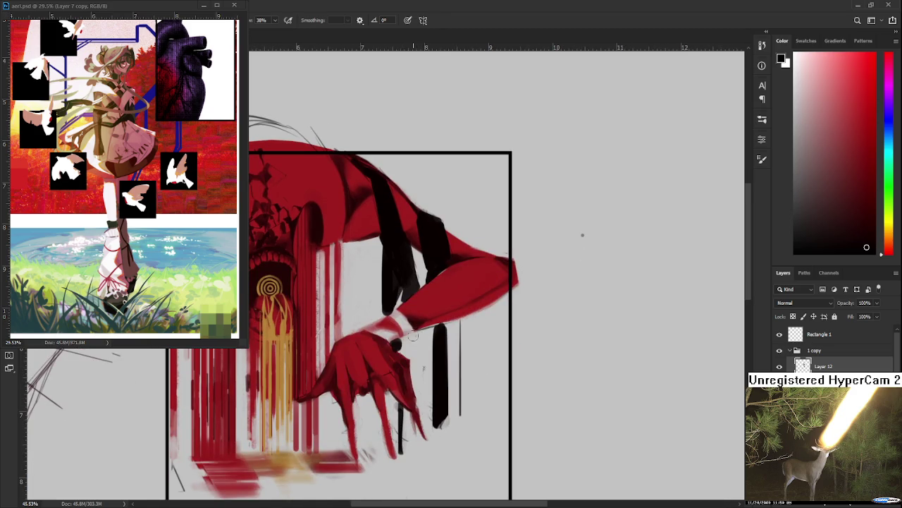
Step: Paint a dark vertical stroke beside the black drip under the arm
mouse_move(416, 337)
left_mouse_down()
mouse_move(417, 381)
mouse_move(418, 338)
left_mouse_up()
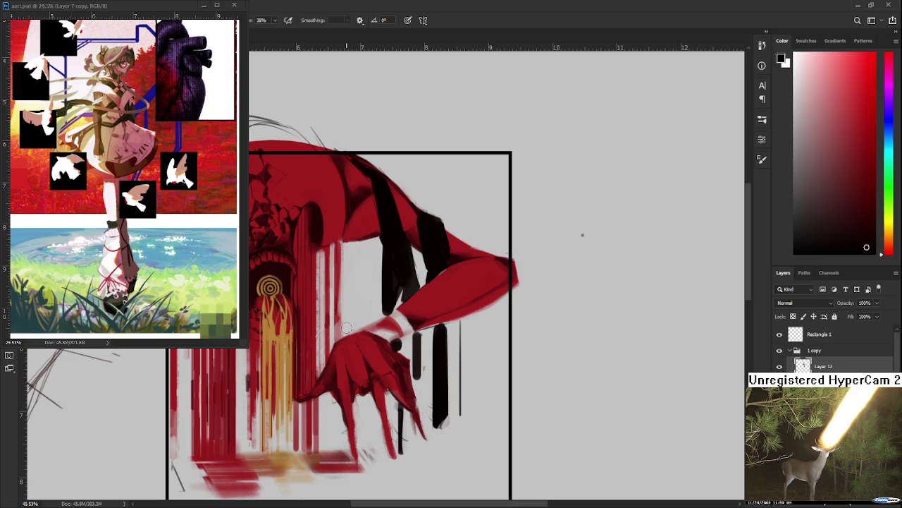
scroll(367, 303, "up", 1)
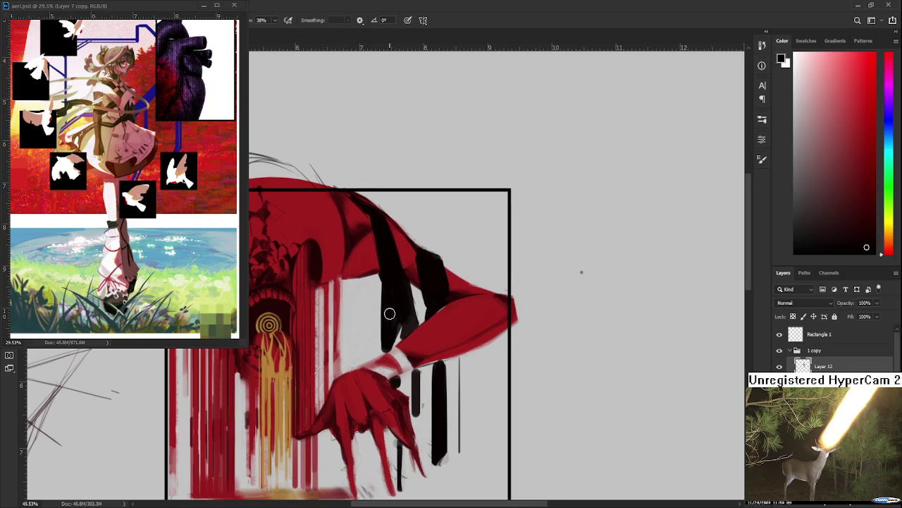
key("e")
left_click_drag(582, 272, 578, 242)
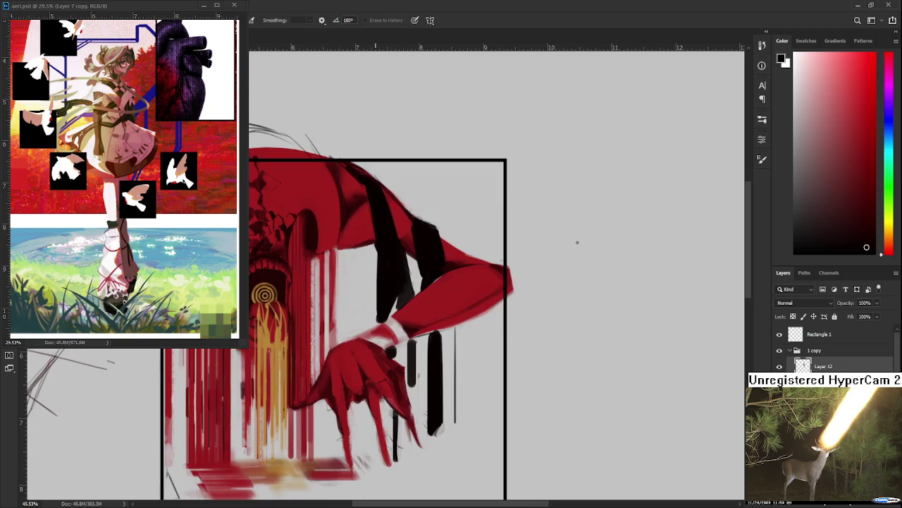
scroll(420, 322, "down", 1)
scroll(420, 321, "down", 1)
Step: Pan and zoom out to review the black drips beside the clawed hand
mouse_move(367, 288)
left_mouse_down()
mouse_move(343, 303)
mouse_move(335, 284)
left_mouse_up()
key("b")
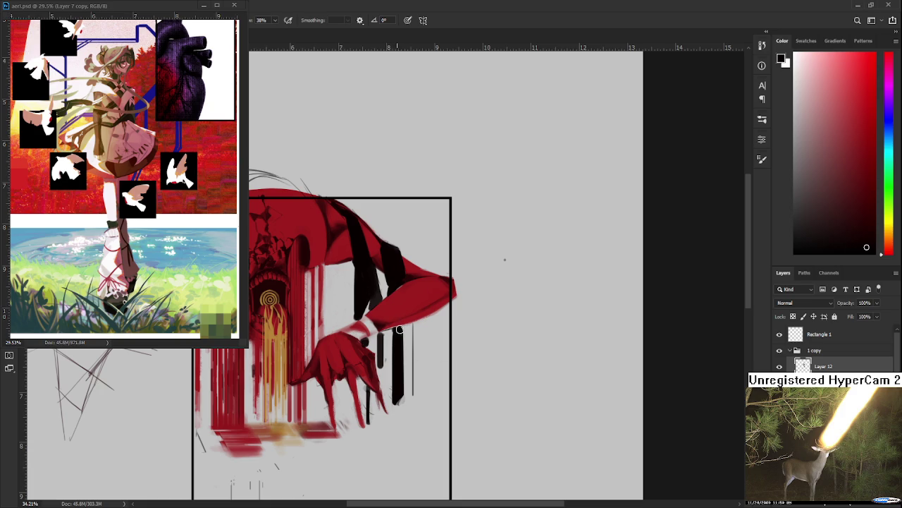
left_click_drag(400, 312, 396, 358)
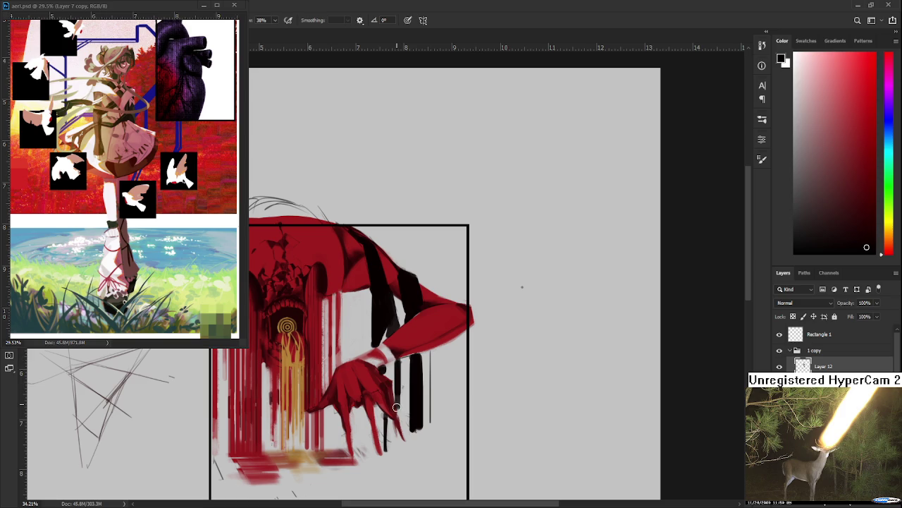
mouse_move(387, 331)
left_mouse_down()
mouse_move(400, 365)
mouse_move(384, 381)
left_mouse_up()
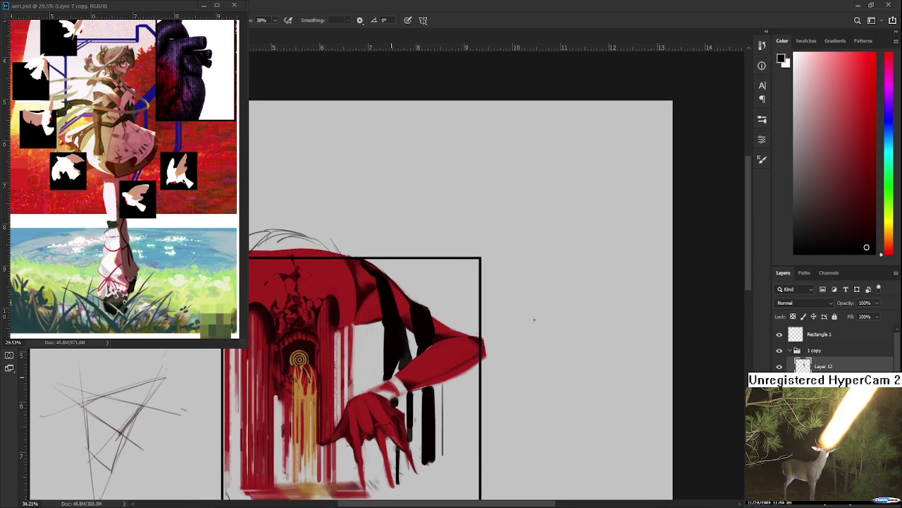
scroll(423, 296, "down", 2)
scroll(423, 296, "down", 2)
scroll(423, 296, "up", 2)
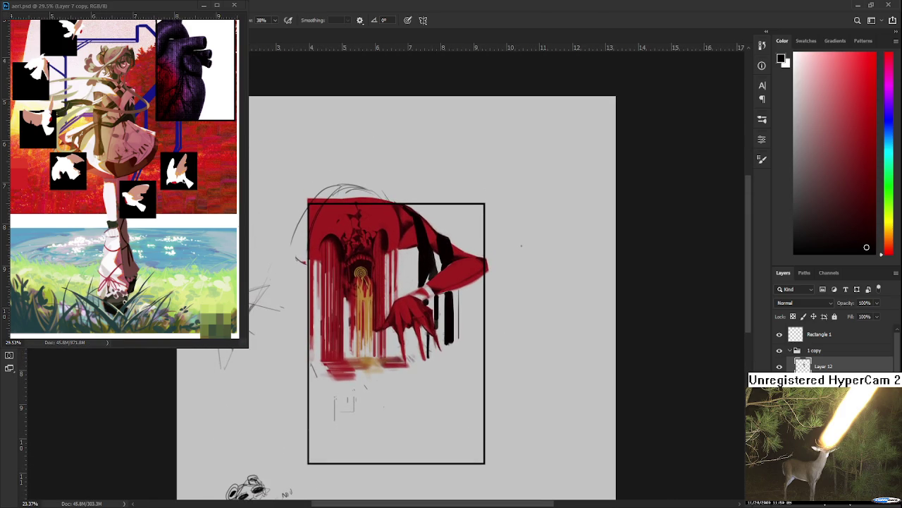
Step: Fill the frame with black, undo the fill, and sample the creature's red
key("alt+BackSpace")
scroll(447, 282, "up", 2)
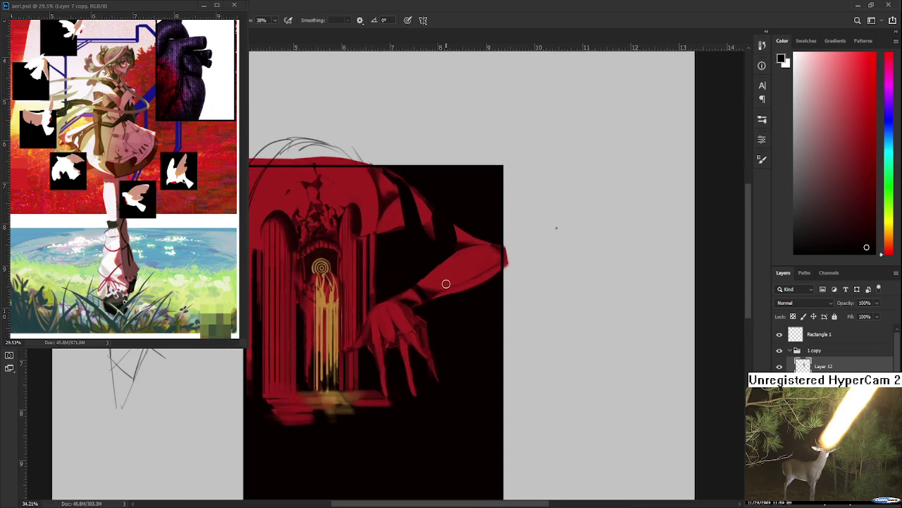
scroll(395, 355, "up", 1)
scroll(390, 363, "up", 1)
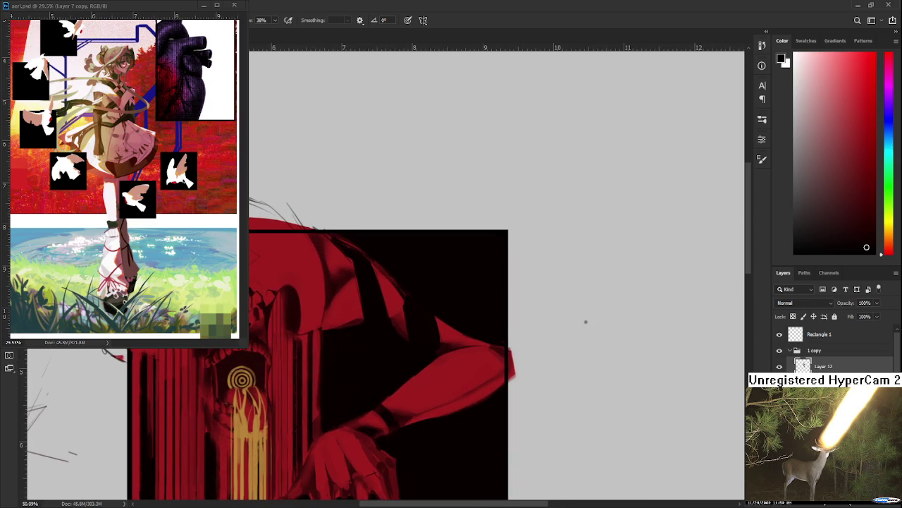
key("ctrl+z")
scroll(357, 312, "up", 1)
left_click(356, 312, "alt")
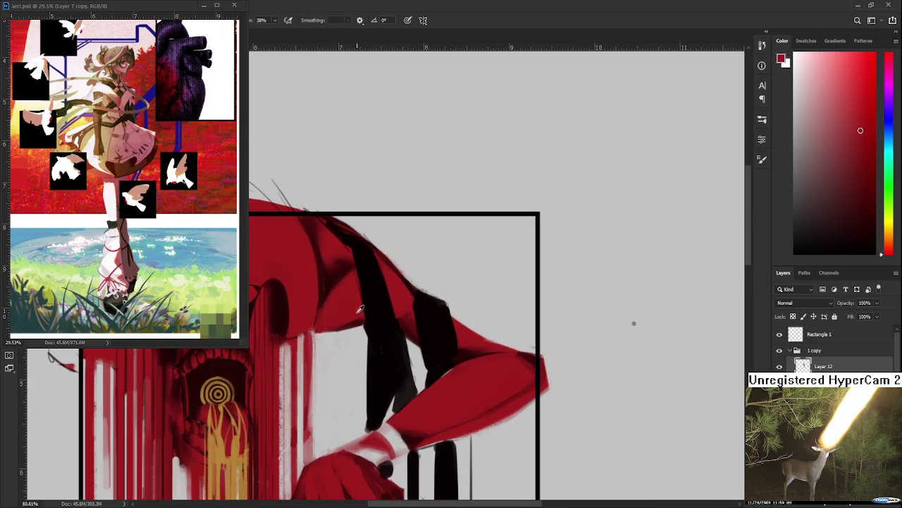
Step: Paint three thin red edge lines down the black drips under the arm
left_click_drag(379, 330, 353, 300)
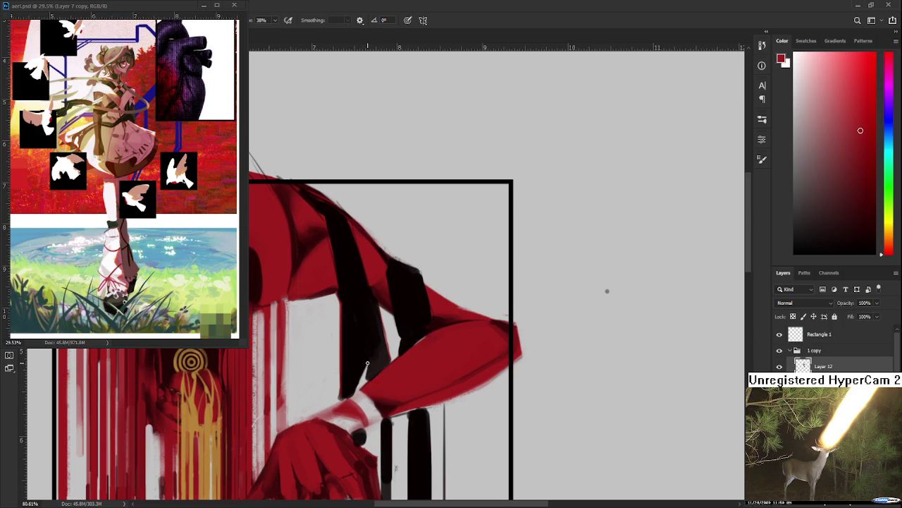
left_click_drag(411, 327, 388, 346)
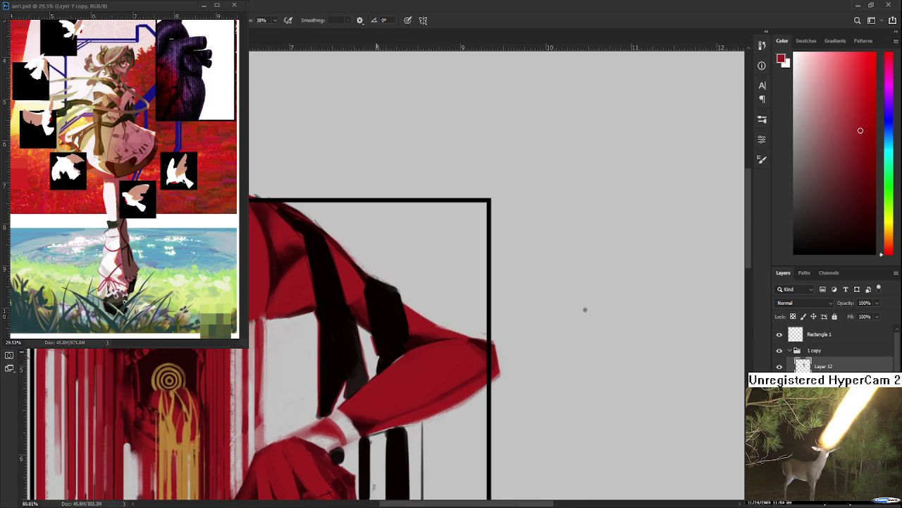
scroll(378, 370, "down", 4)
scroll(388, 328, "down", 1)
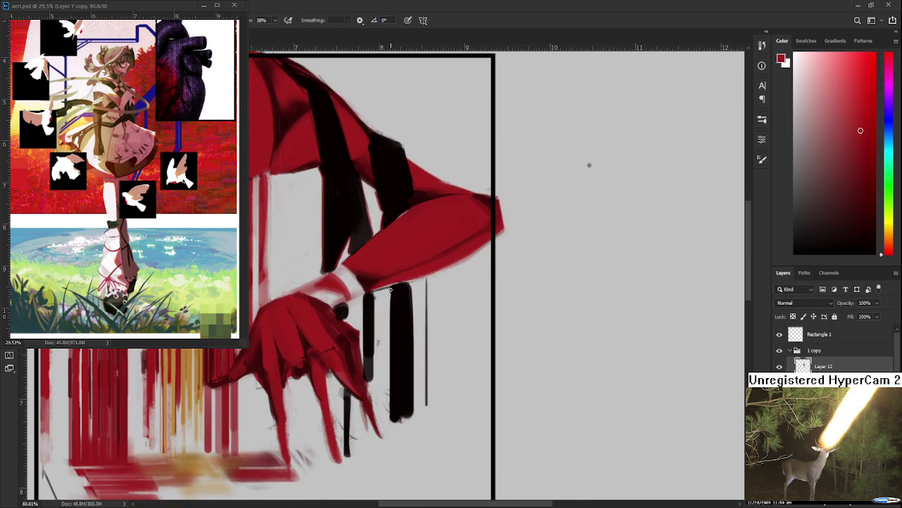
left_click_drag(411, 280, 399, 412)
left_click_drag(375, 291, 374, 383)
left_click_drag(363, 295, 363, 341)
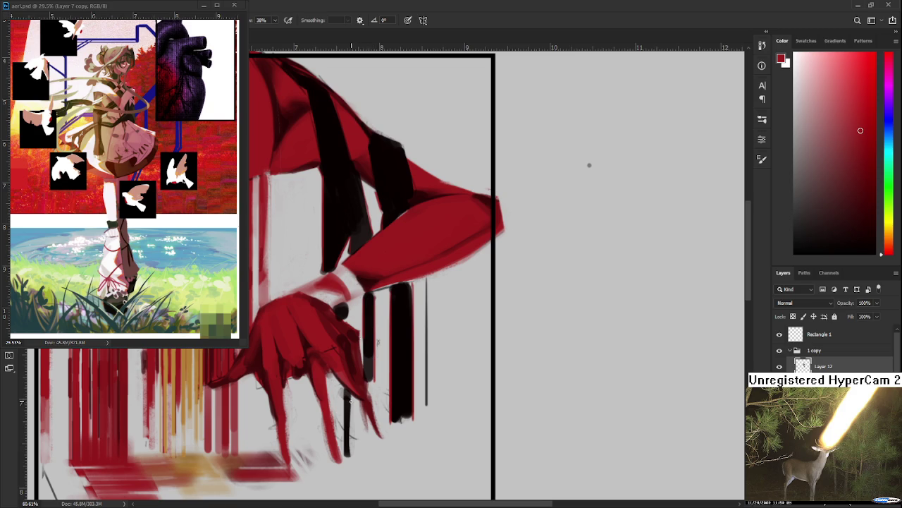
scroll(351, 423, "down", 3)
left_click_drag(361, 390, 377, 489)
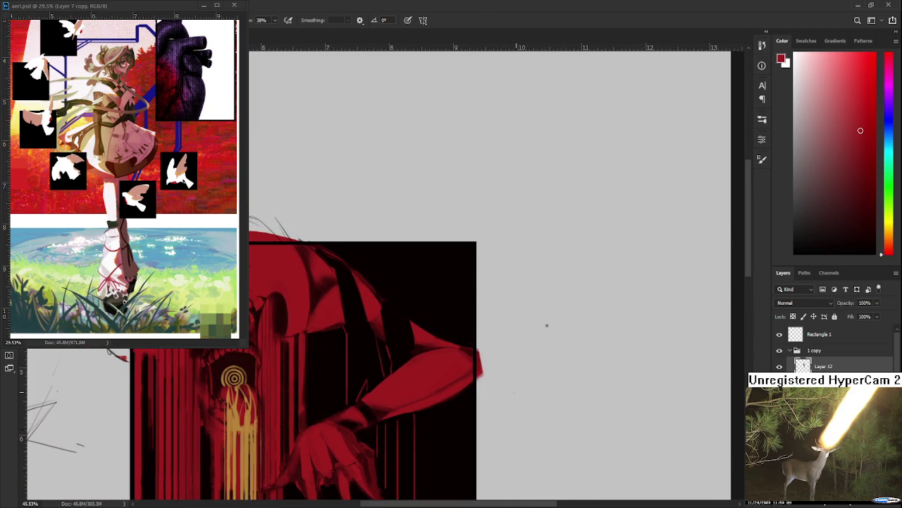
Step: Sample black and paint over the thin red line below the sleeve
scroll(399, 361, "down", 2)
scroll(399, 361, "down", 2)
left_click_drag(365, 370, 397, 297)
scroll(396, 297, "up", 3)
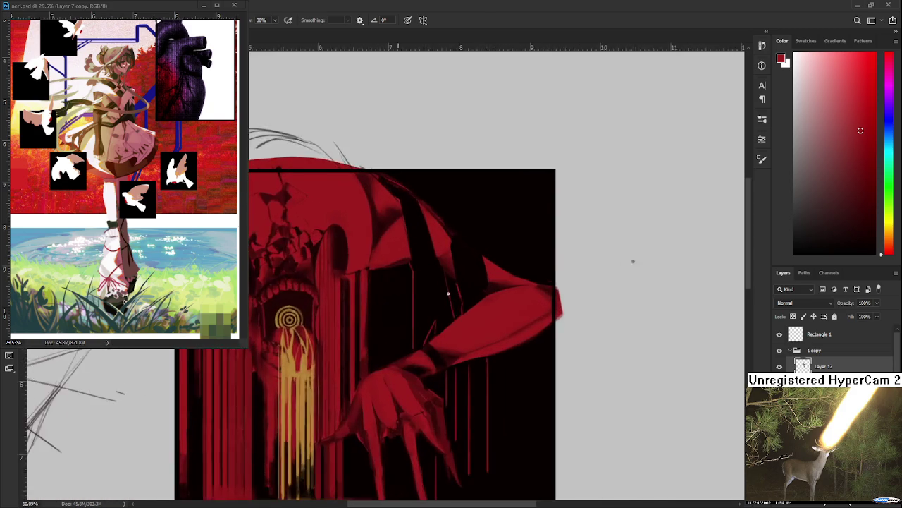
scroll(451, 300, "up", 3)
scroll(387, 284, "up", 1)
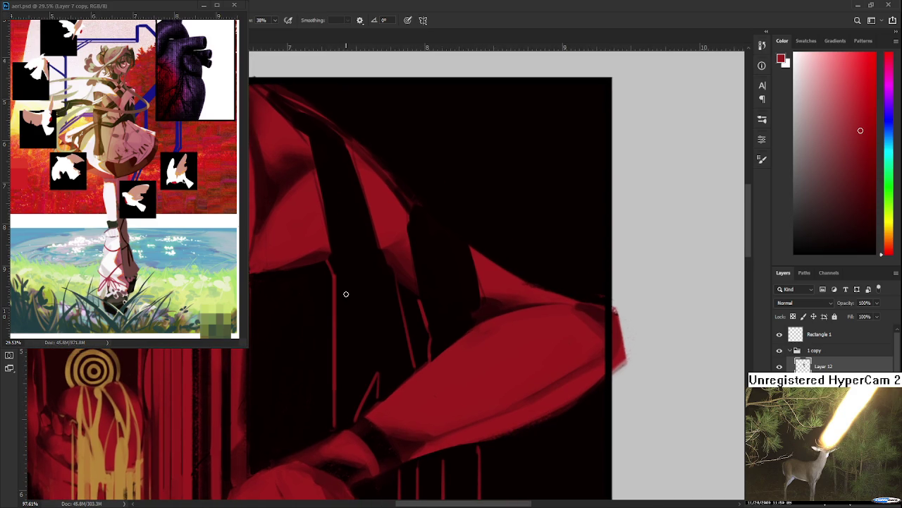
left_click(352, 286, "alt")
left_click_drag(333, 269, 337, 403)
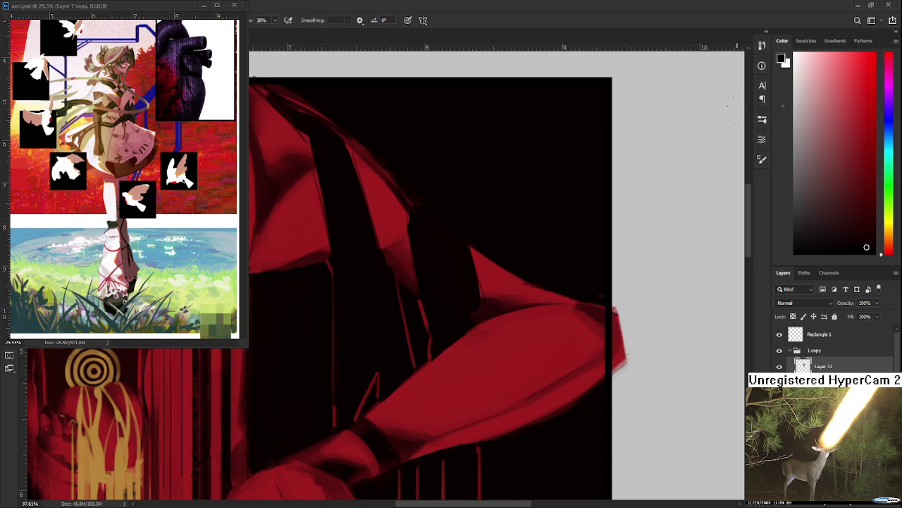
Step: Sample dark red, brighter red and near-black shades from the sleeve
scroll(476, 280, "up", 1)
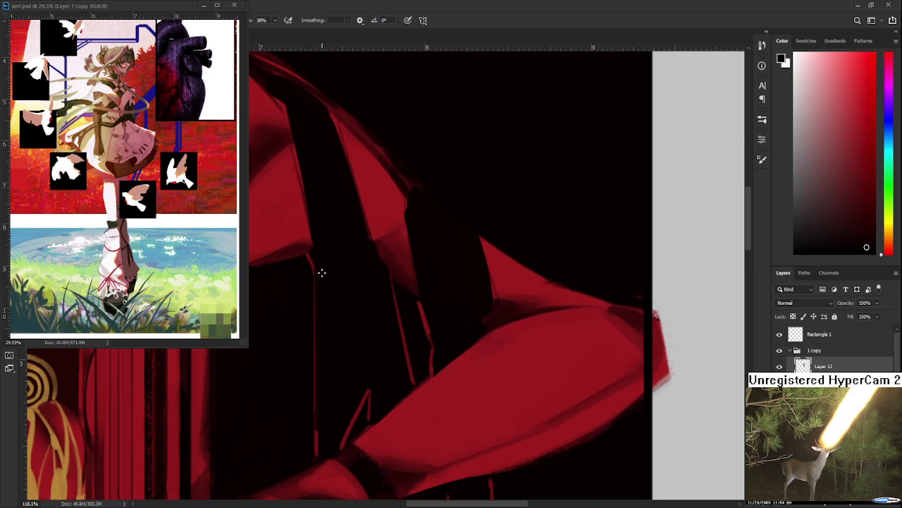
left_click(311, 240, "alt")
left_click_drag(320, 295, 319, 270)
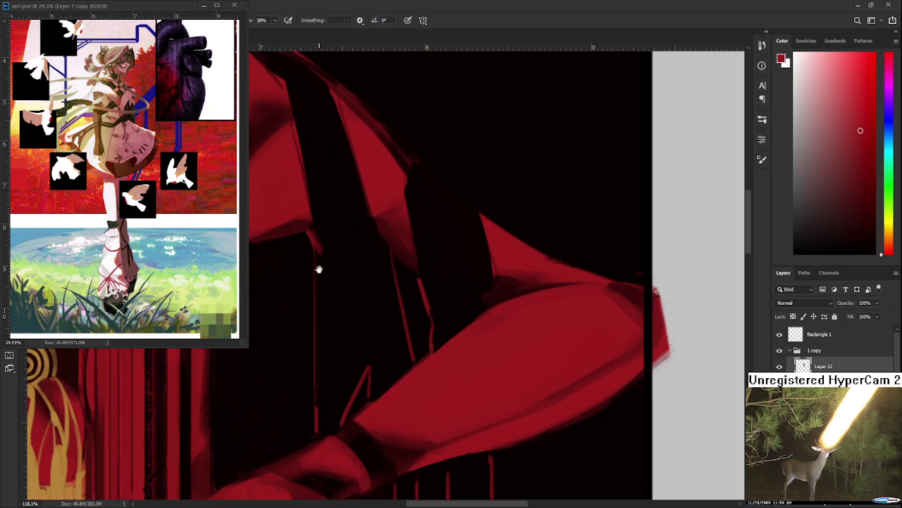
left_click(328, 253, "alt")
scroll(323, 297, "up", 3)
scroll(323, 310, "down", 1)
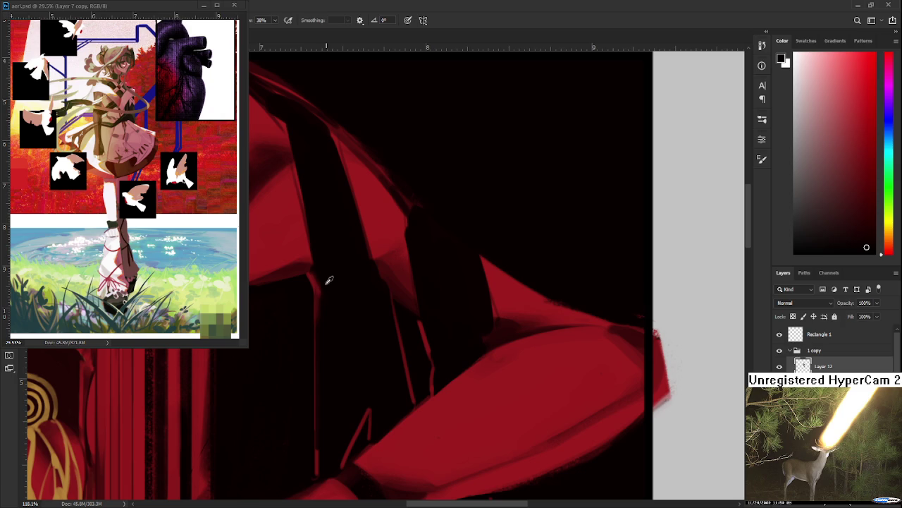
left_click(316, 282, "alt")
left_click(312, 276, "alt")
left_click(320, 286, "alt")
left_click(325, 297, "alt")
left_click_drag(327, 282, 319, 273)
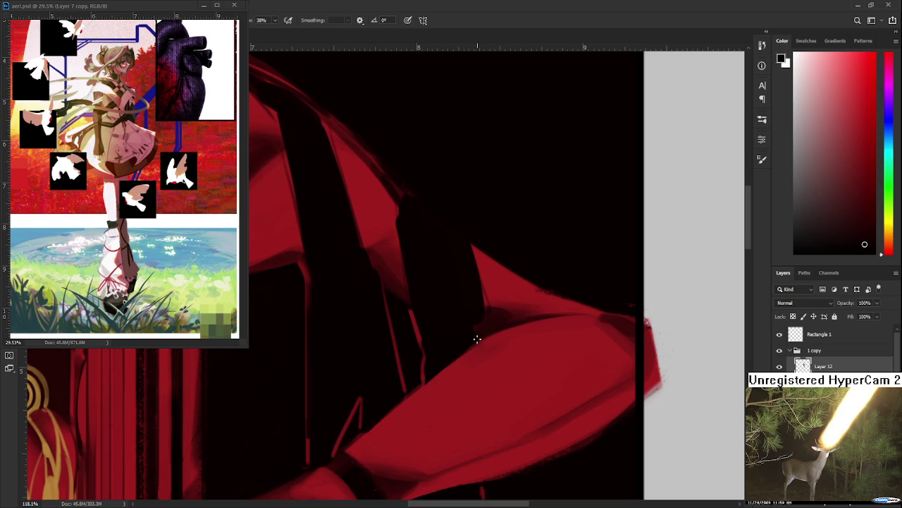
Step: Sample skin reds and shadow blacks over the shoulder, then paint a short red stroke on the arm
scroll(479, 359, "down", 2)
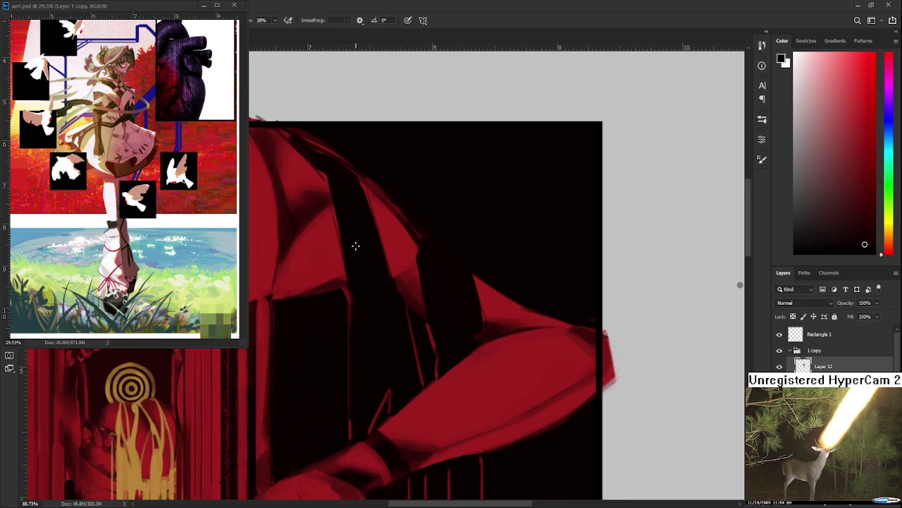
left_click(348, 292, "alt")
scroll(366, 353, "down", 1)
left_click_drag(366, 354, 372, 324)
left_click(357, 372, "alt")
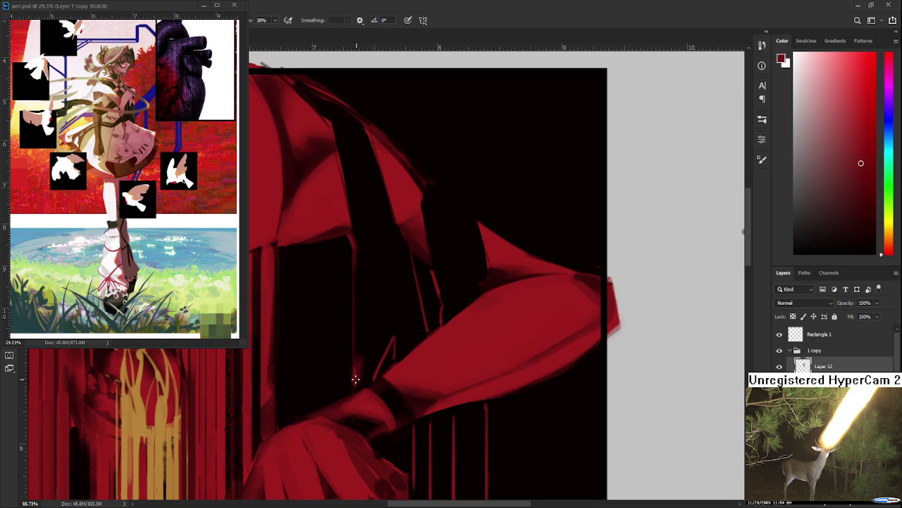
left_click(368, 351, "alt")
left_click(359, 379, "alt")
left_click(372, 358, "alt")
left_click(355, 370, "alt")
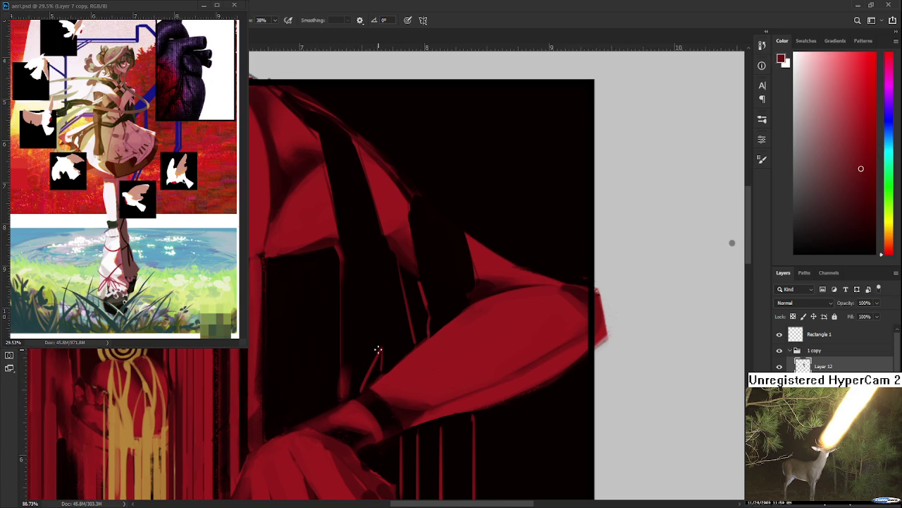
left_click(367, 368, "alt")
left_click(353, 371, "alt")
left_click(349, 387, "alt")
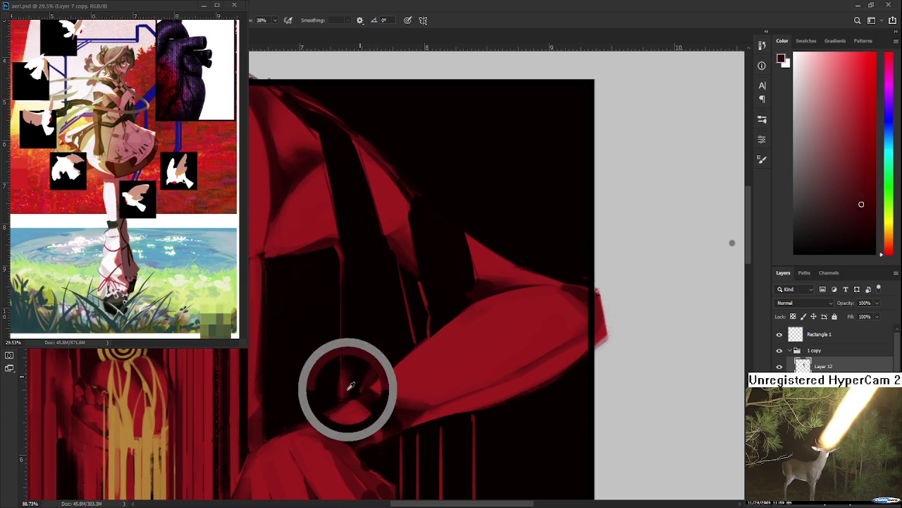
left_click(382, 344, "alt")
left_click(378, 370, "alt")
left_click_drag(367, 387, 380, 356)
Step: Sample near-black and darker reds around the shoulder and shadowed lower arm
left_click(383, 352, "alt")
left_click(379, 343, "alt")
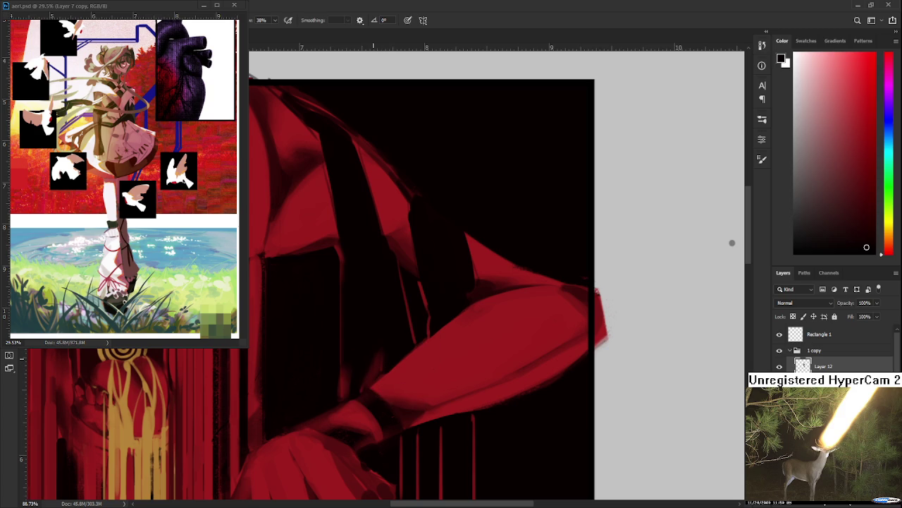
left_click_drag(345, 348, 399, 329)
left_click(405, 365, "alt")
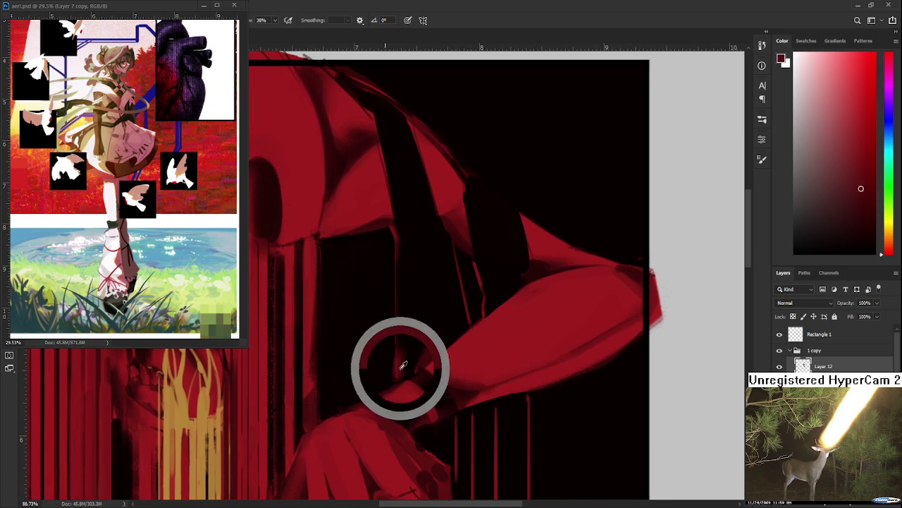
left_click(399, 357, "alt")
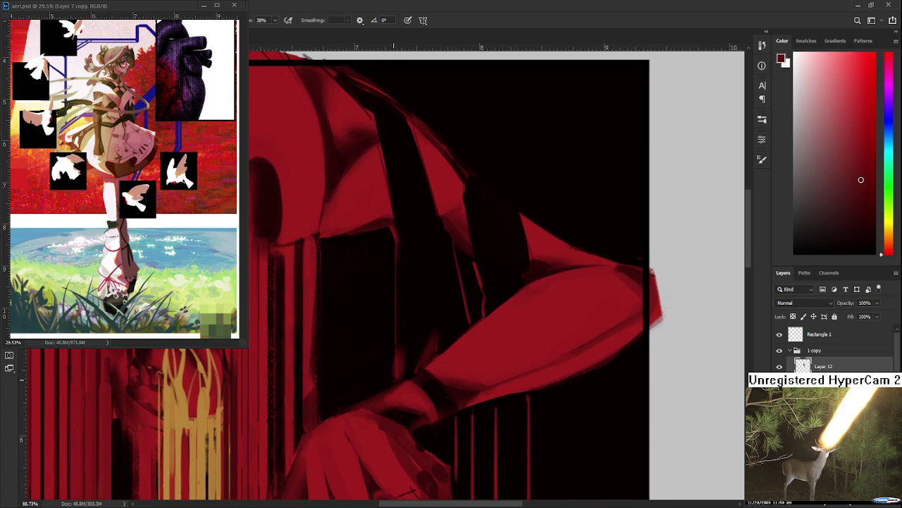
scroll(614, 296, "down", 2)
scroll(558, 317, "down", 1)
scroll(683, 266, "up", 2)
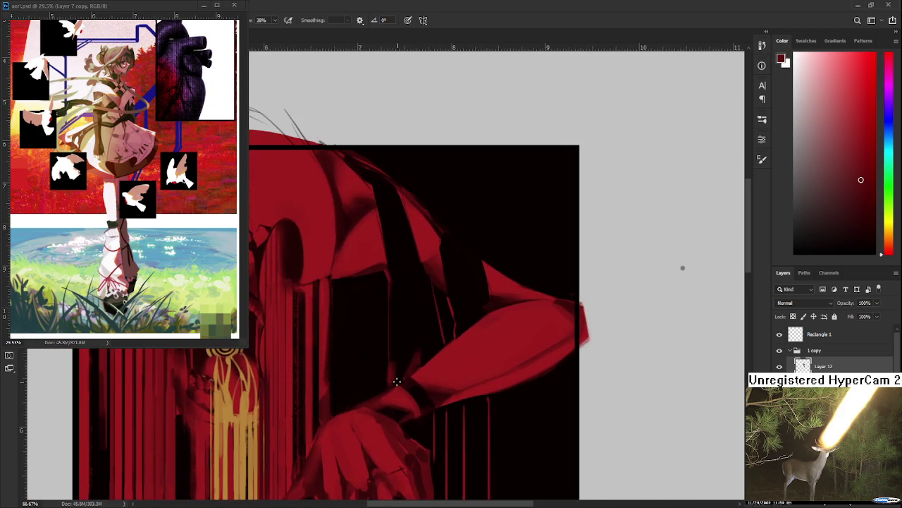
left_click_drag(364, 334, 335, 384)
left_click(336, 447, "alt")
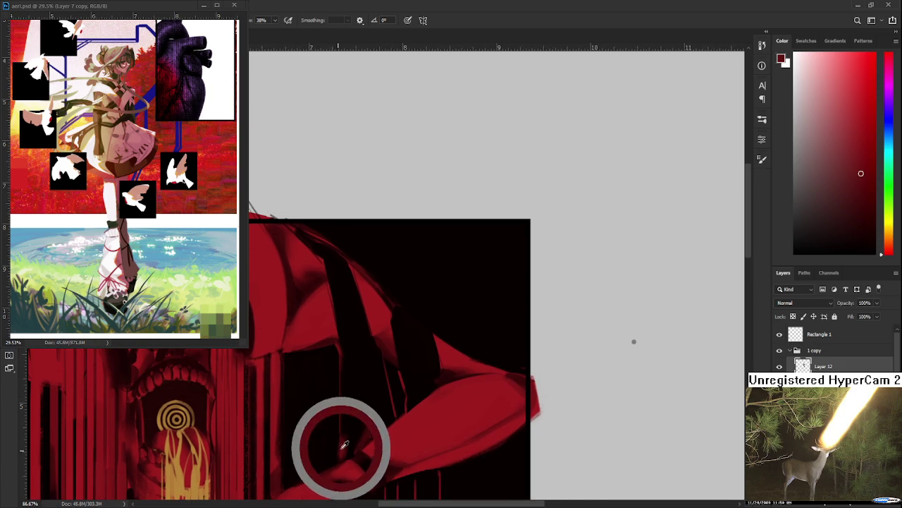
left_click(346, 444, "alt")
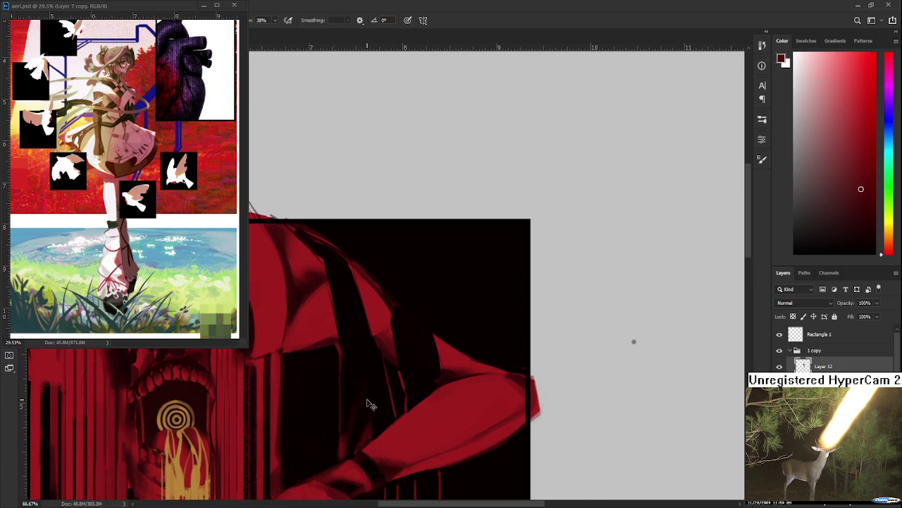
left_click(344, 442, "alt")
left_click(357, 372, "alt")
mouse_move(634, 341)
left_mouse_down()
mouse_move(637, 278)
mouse_move(614, 346)
left_mouse_up()
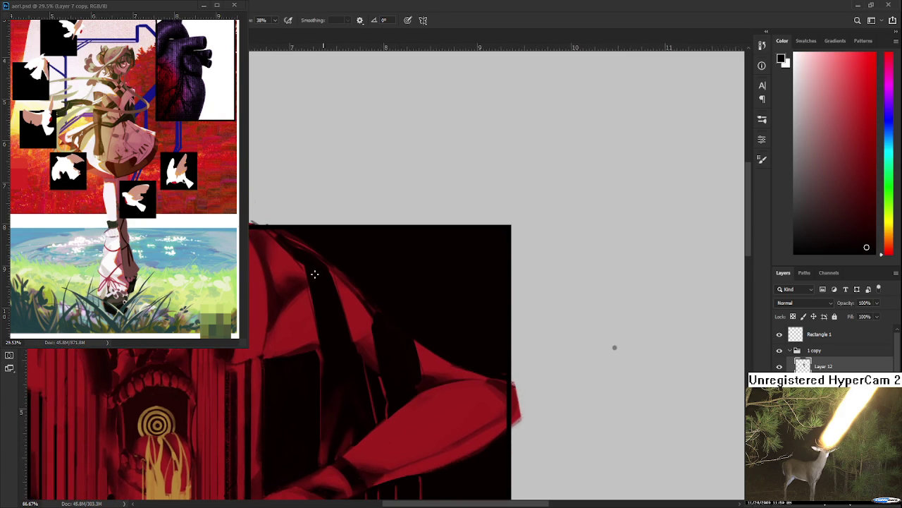
Step: Brush the shoulder's sampled red over the dark band in two strokes, then zoom out
left_click(362, 312, "alt")
left_click_drag(310, 275, 325, 338)
left_click_drag(331, 303, 314, 264)
left_click(331, 269, "alt")
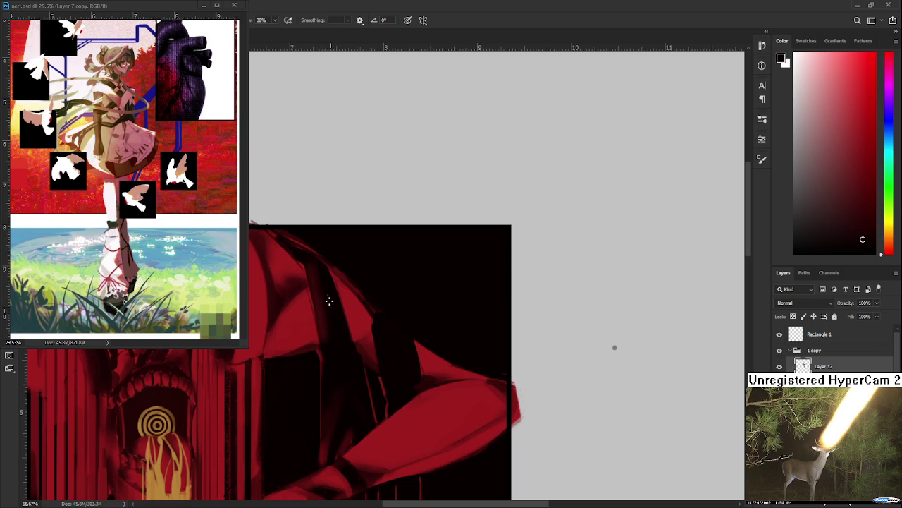
left_click(321, 282, "alt")
left_click_drag(325, 290, 341, 257)
scroll(343, 256, "down", 2)
scroll(346, 275, "down", 2)
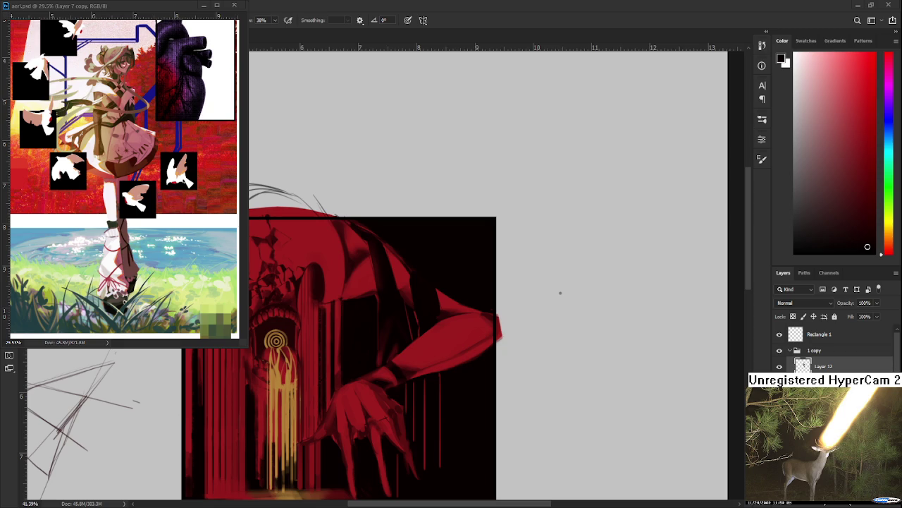
Step: Tilt the view and sample reds, darker reds and near-blacks from the inner arm
left_click_drag(372, 327, 388, 279)
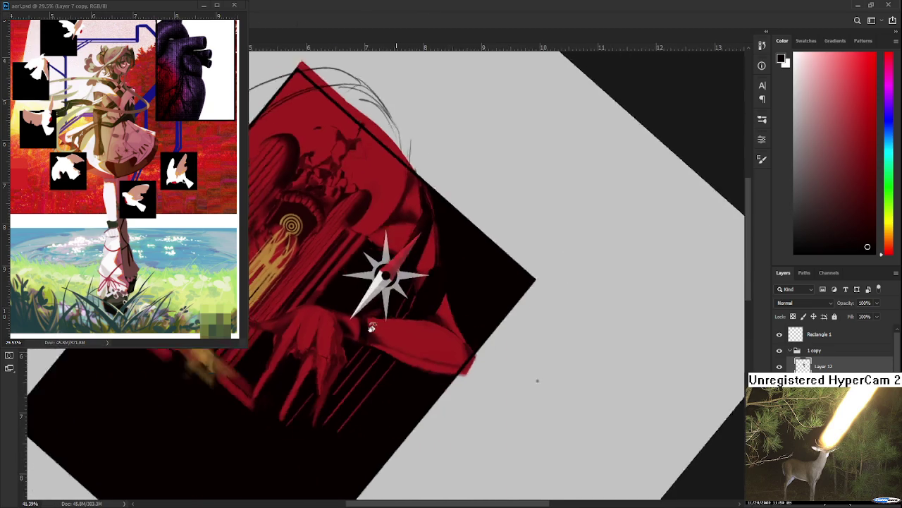
left_click(377, 248, "alt")
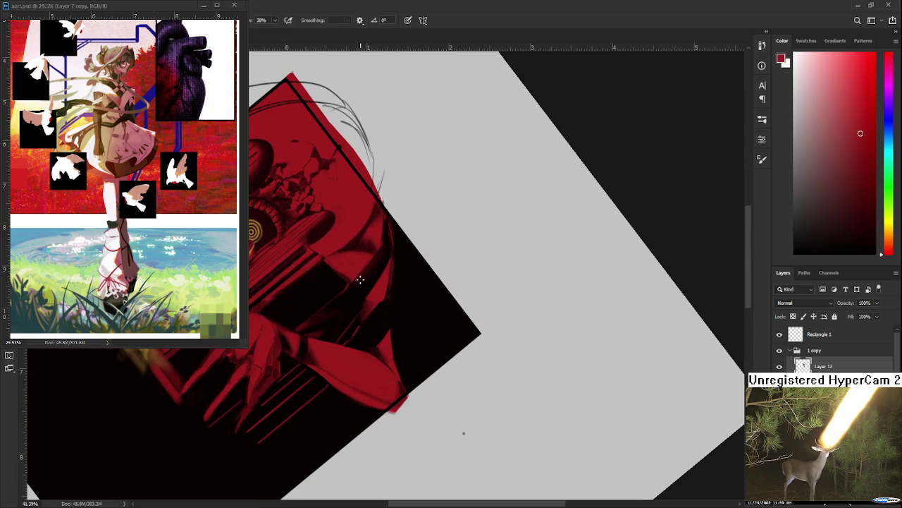
left_click(340, 309, "alt")
left_click_drag(383, 241, 368, 223)
left_click(367, 277, "alt")
left_click_drag(384, 268, 352, 296)
left_click(335, 270, "alt")
left_click(336, 299, "alt")
left_click(296, 346, "alt")
left_click(276, 348, "alt")
mouse_move(294, 362)
left_mouse_down()
mouse_move(343, 372)
mouse_move(337, 331)
left_mouse_up()
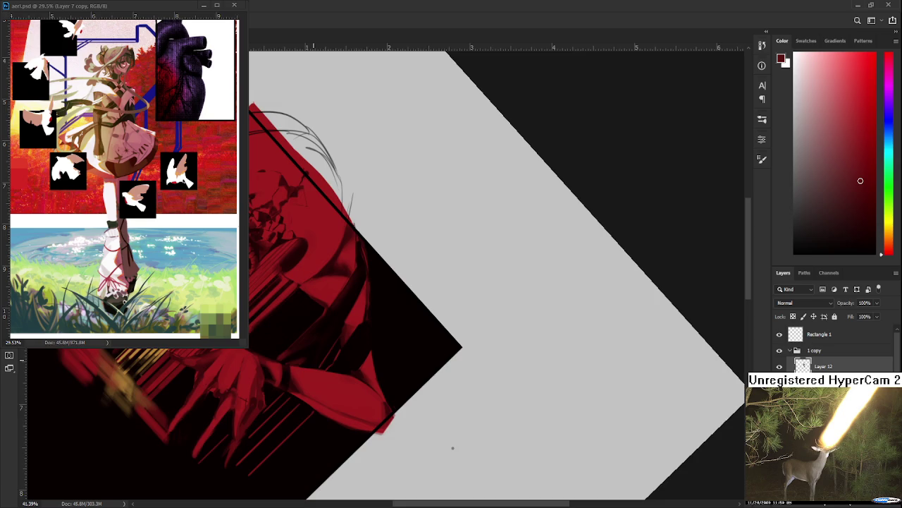
scroll(312, 359, "up", 3)
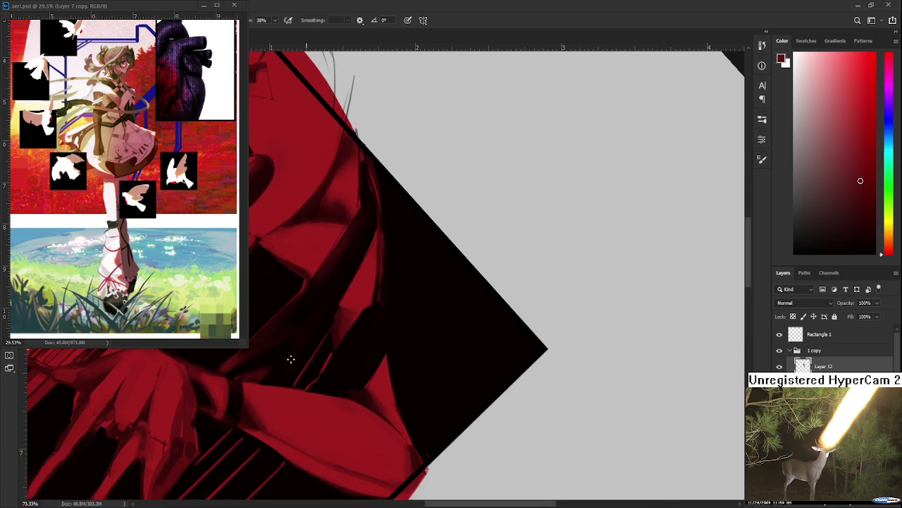
Step: Sample dark shadow and lighter red shades along the inner arm and elbow
left_click(318, 315, "alt")
left_click(303, 349, "alt")
left_click(285, 349, "alt")
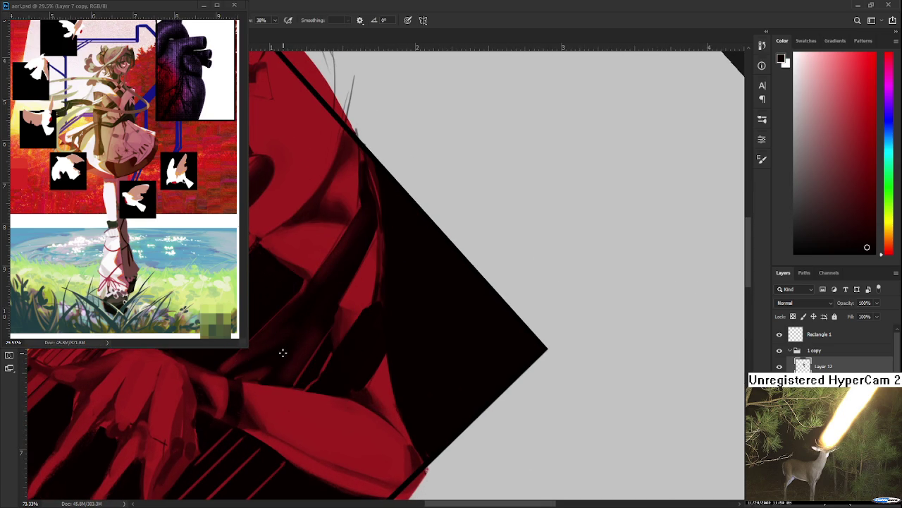
left_click(295, 342, "alt")
left_click(302, 341, "alt")
left_click(291, 347, "alt")
left_click(304, 351, "alt")
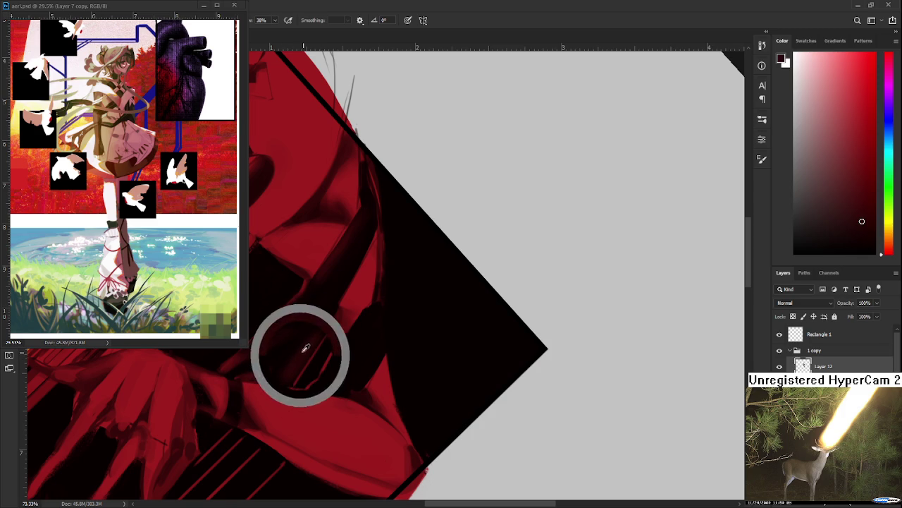
left_click(324, 318, "alt")
left_click(321, 317, "alt")
left_click(323, 328, "alt")
left_click(313, 337, "alt")
mouse_move(308, 416)
left_mouse_down()
mouse_move(375, 367)
mouse_move(338, 318)
left_mouse_up()
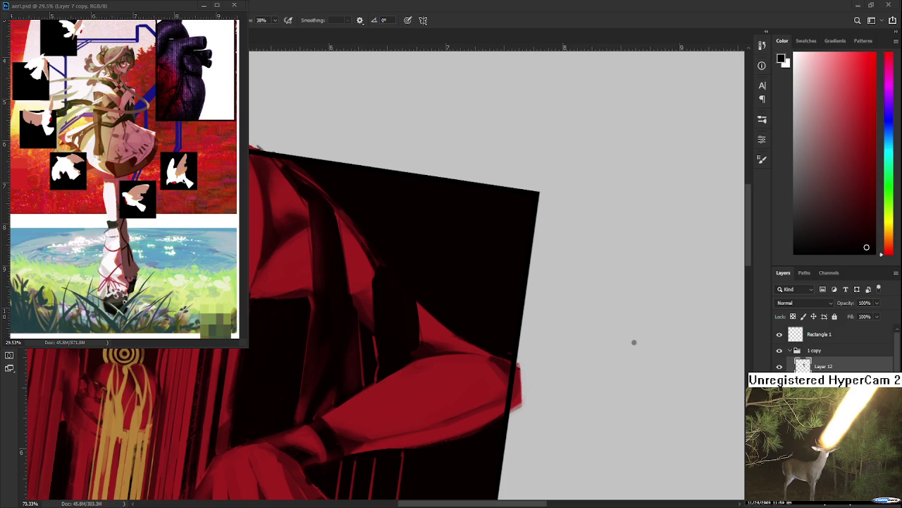
scroll(389, 376, "down", 2)
mouse_move(379, 282)
left_mouse_down()
mouse_move(352, 343)
mouse_move(323, 334)
left_mouse_up()
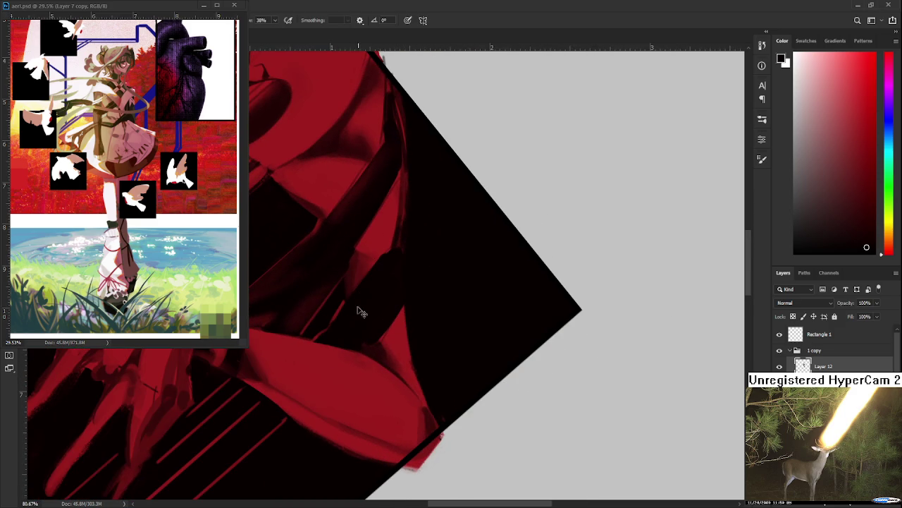
left_click(378, 231, "alt")
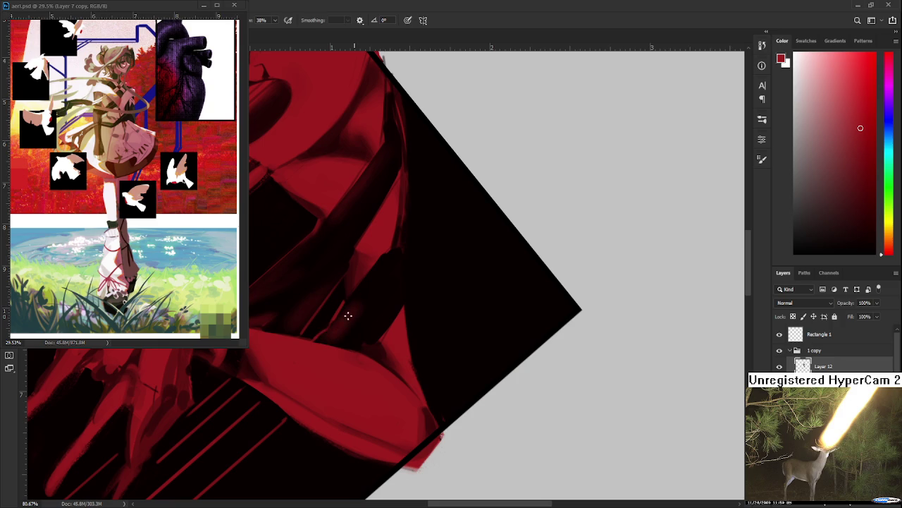
left_click(368, 304, "alt")
left_click_drag(375, 288, 379, 236)
left_click(379, 295, "alt")
left_click(388, 282, "alt")
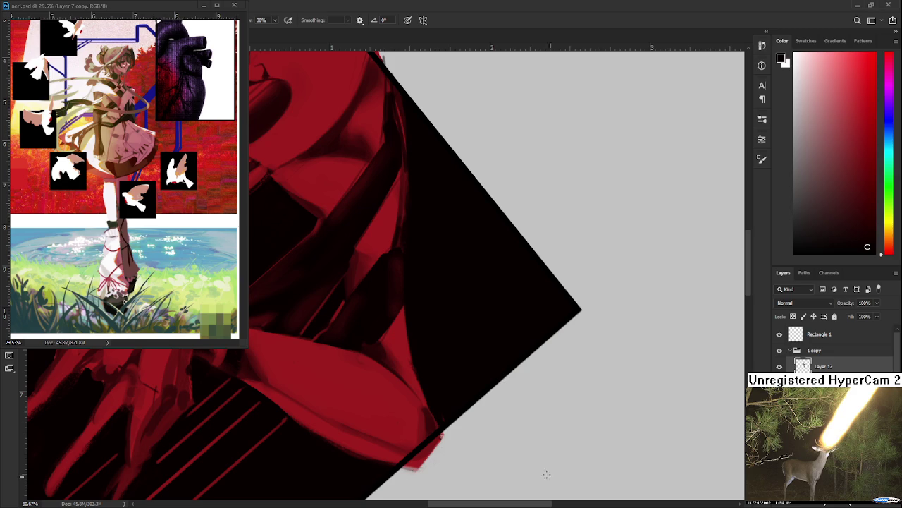
Step: Sample dark red and black, and paint a diagonal red stroke near the clawed hand
mouse_move(327, 323)
left_mouse_down()
mouse_move(351, 282)
mouse_move(344, 332)
left_mouse_up()
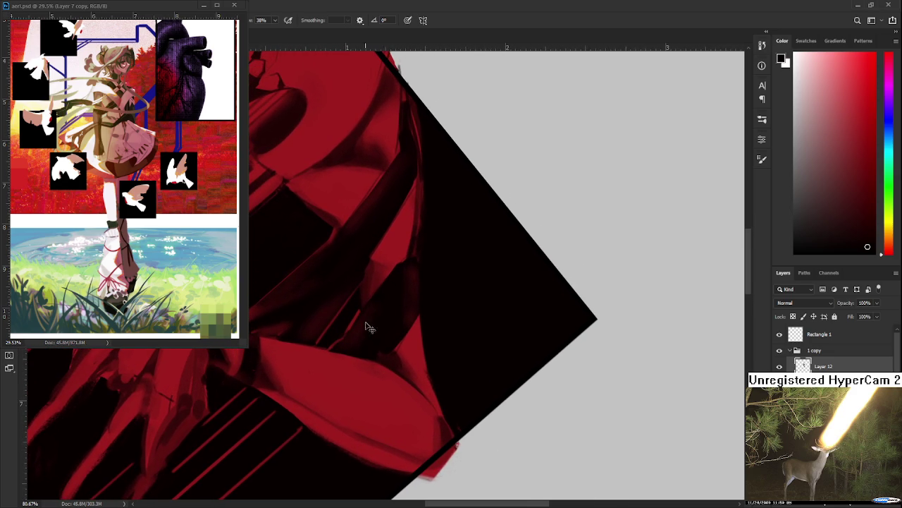
left_click(364, 354, "alt")
left_click(387, 305, "alt")
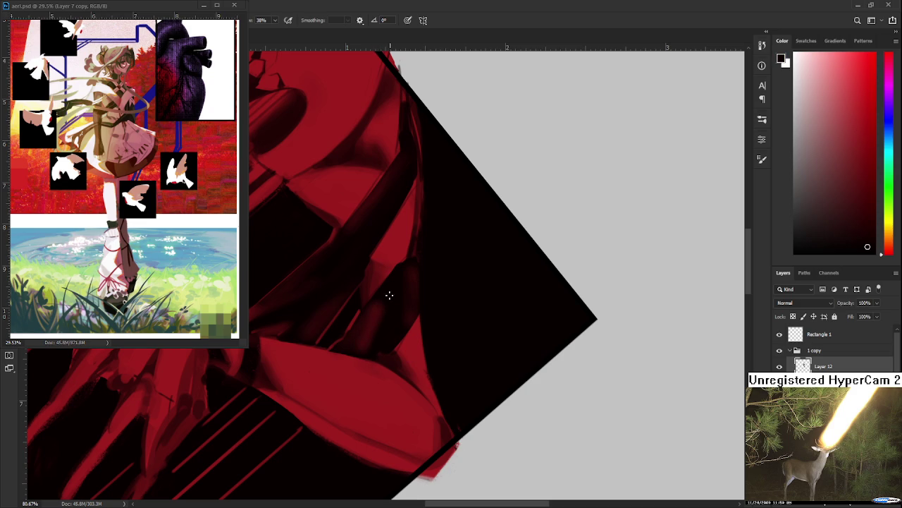
left_click(372, 337, "alt")
left_click_drag(372, 340, 423, 287)
left_click(423, 288, "alt")
left_click_drag(322, 365, 385, 305)
left_click_drag(345, 353, 399, 315)
left_click(397, 317, "alt")
left_click(379, 330, "alt")
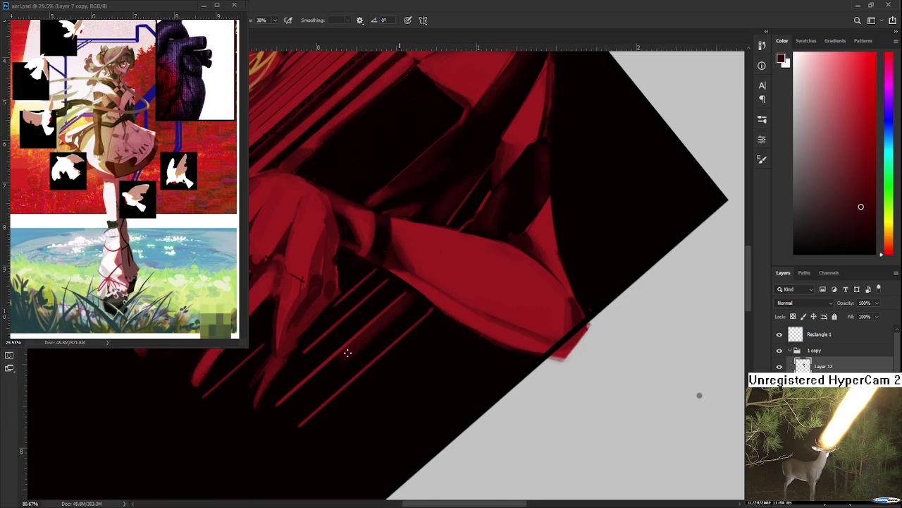
left_click(381, 338, "alt")
left_click_drag(415, 313, 380, 294)
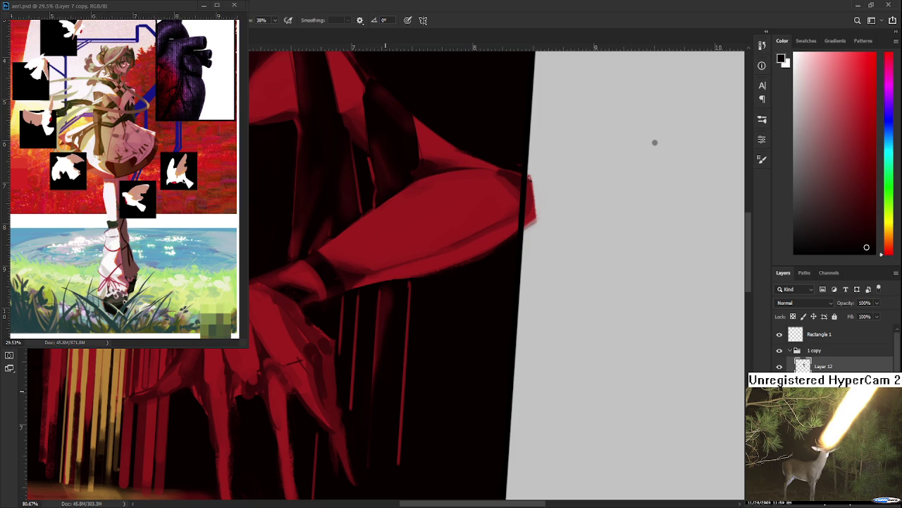
Step: Darken the red diagonal streaks under the arm and paint black below it
left_click_drag(403, 372, 358, 259)
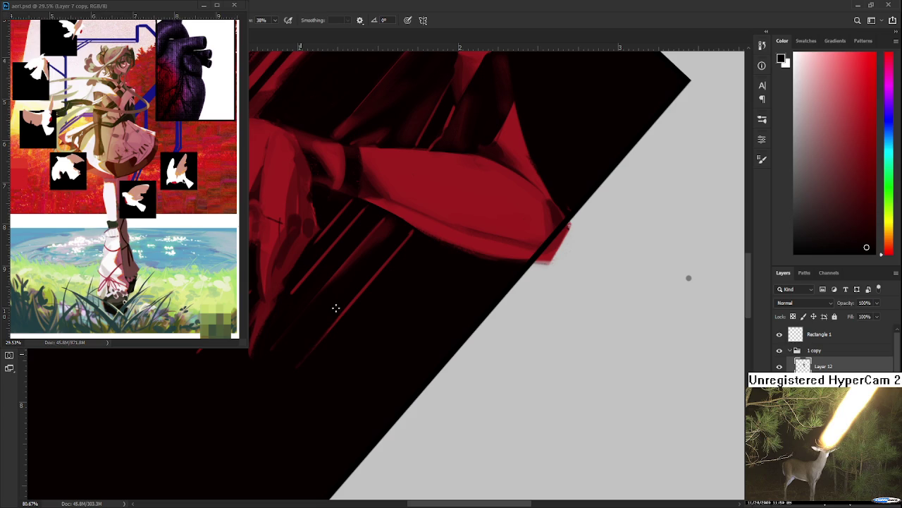
scroll(327, 313, "up", 2)
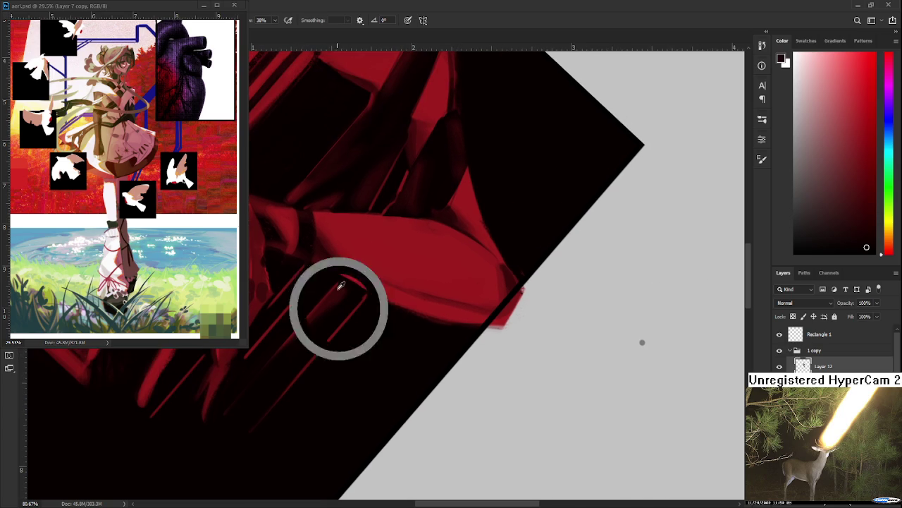
left_click_drag(310, 359, 352, 311)
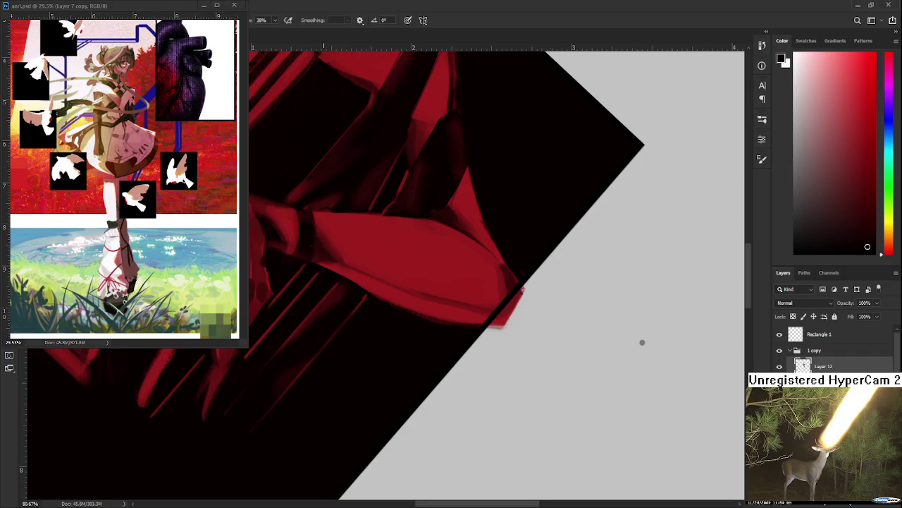
left_click_drag(286, 320, 315, 353)
left_click(333, 302, "alt")
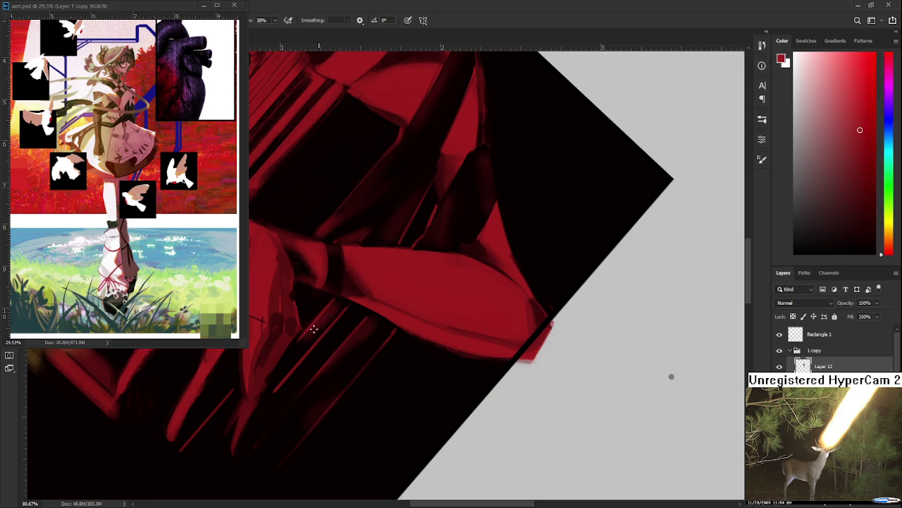
left_click(295, 345, "alt")
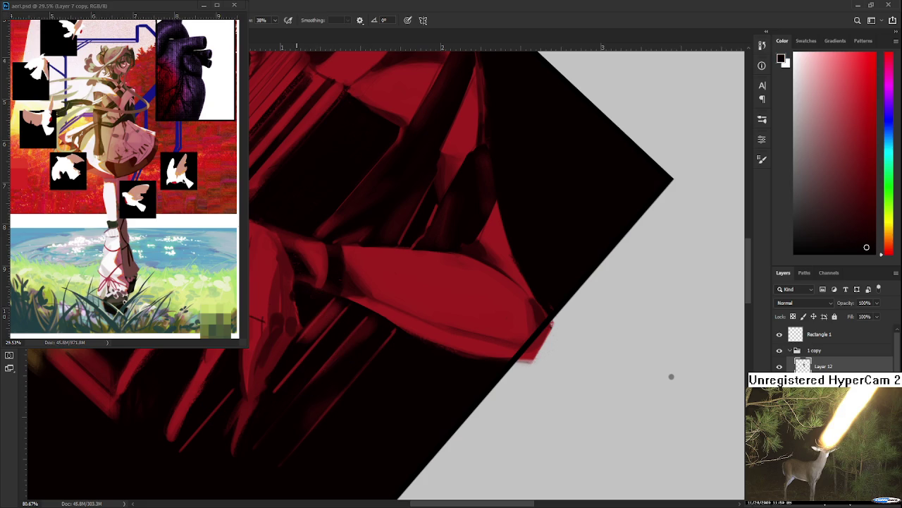
left_click_drag(322, 318, 309, 336)
Step: Sample dark reds and black, switch to the Eraser, and rotate the canvas upright
left_click_drag(353, 308, 358, 268)
left_click(359, 252, "alt")
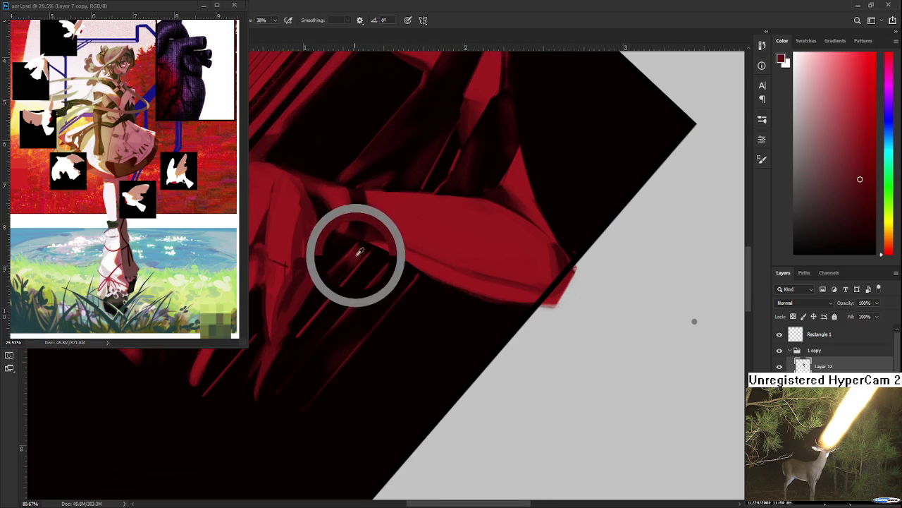
left_click(393, 231, "alt")
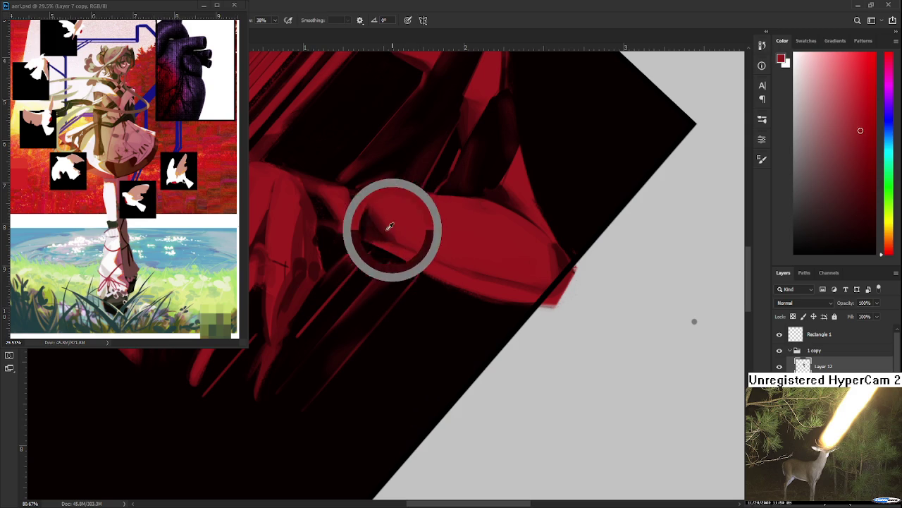
left_click(317, 304, "alt")
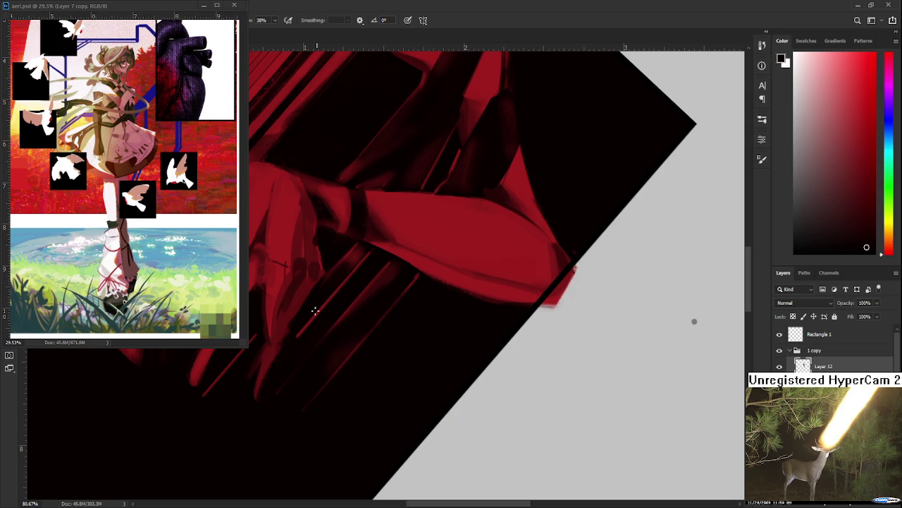
left_click(354, 252, "alt")
left_click(321, 285, "alt")
key("e")
left_click_drag(363, 273, 425, 362)
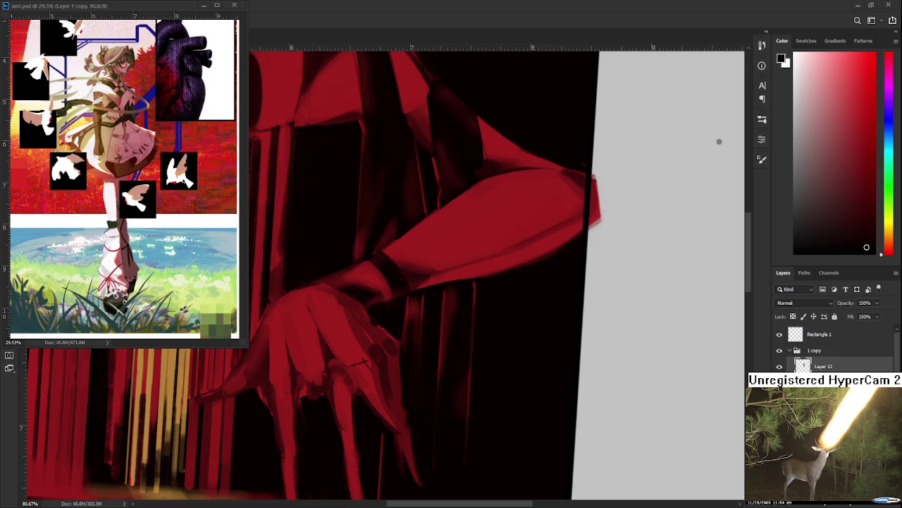
Step: Sample darker reds along the arm and zoom out to check the whole creature
left_click_drag(372, 380, 383, 273)
left_click_drag(347, 326, 403, 262)
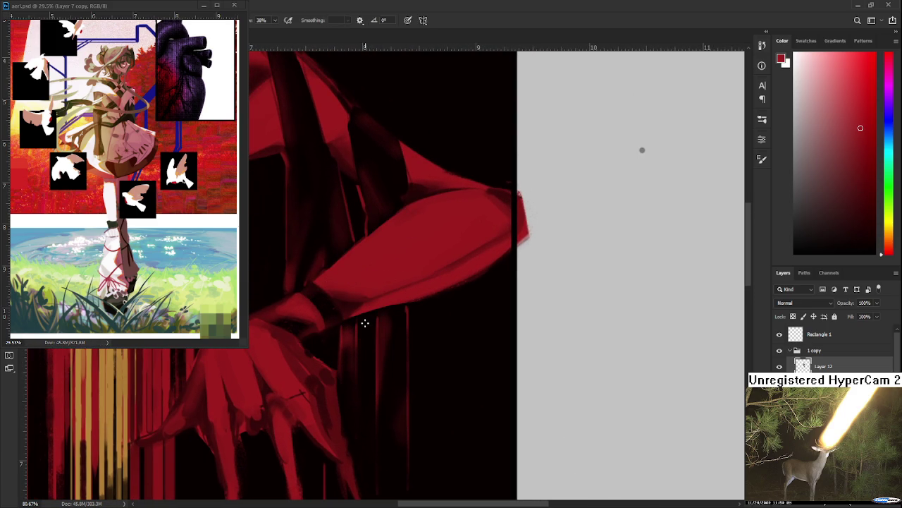
left_click(367, 349, "alt")
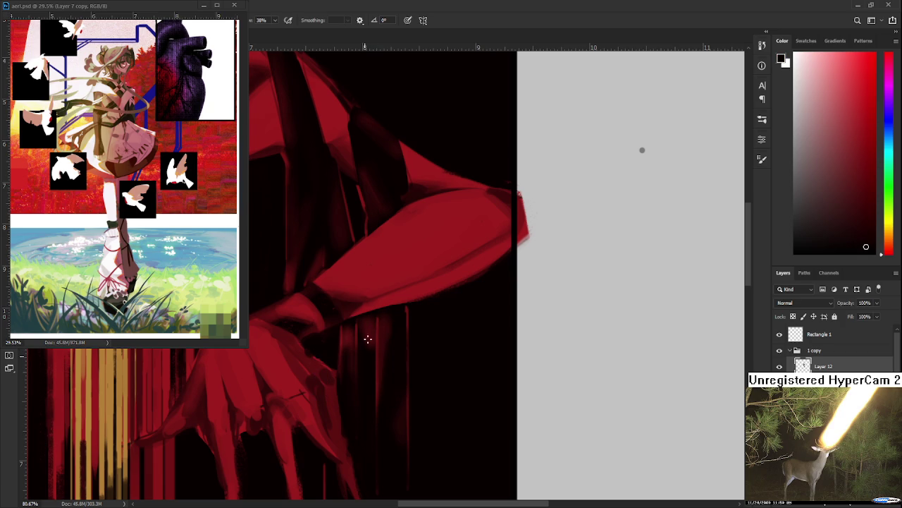
left_click(373, 316, "alt")
mouse_move(368, 431)
left_mouse_down()
mouse_move(391, 327)
mouse_move(382, 355)
mouse_move(339, 354)
mouse_move(374, 417)
left_mouse_up()
scroll(374, 391, "down", 2)
scroll(384, 385, "down", 1)
scroll(397, 377, "down", 1)
left_click_drag(372, 415, 447, 327)
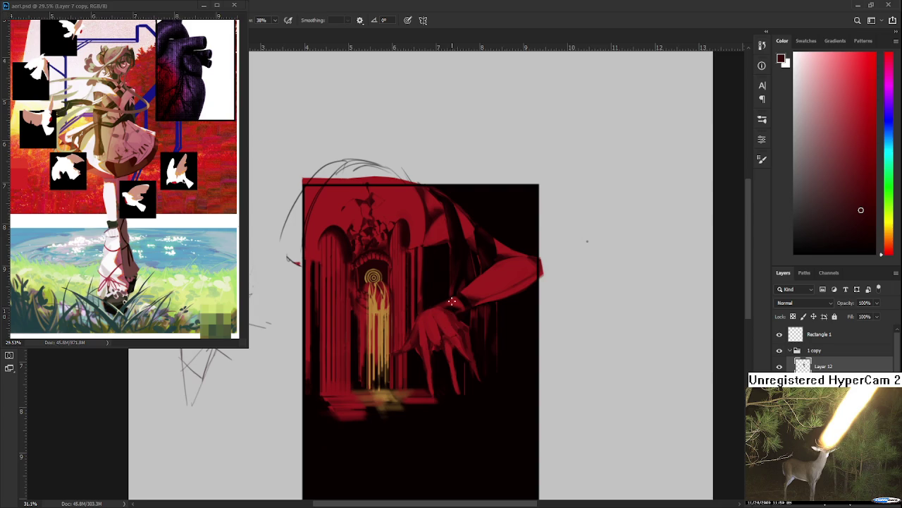
scroll(456, 274, "up", 2)
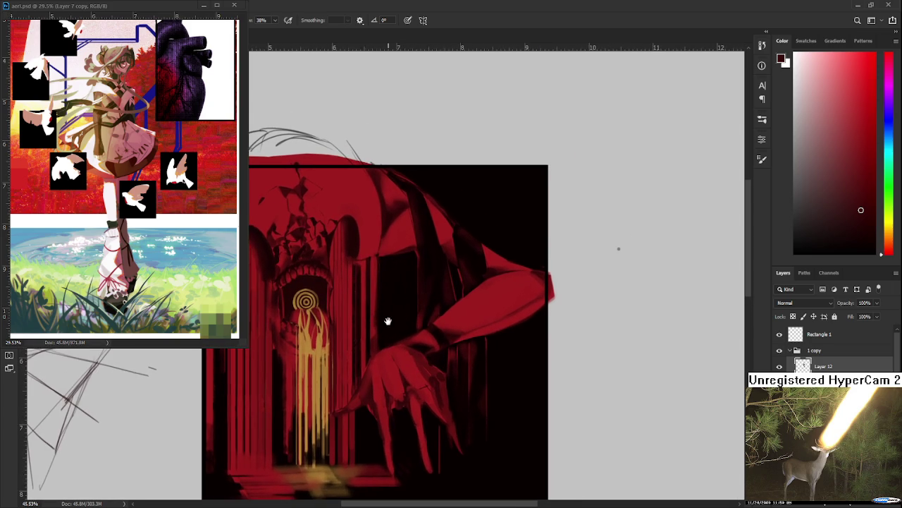
scroll(444, 296, "down", 3)
Step: Erase the thin red stroke under the fingers, then return to the Brush and sample red
left_click(428, 342, "alt")
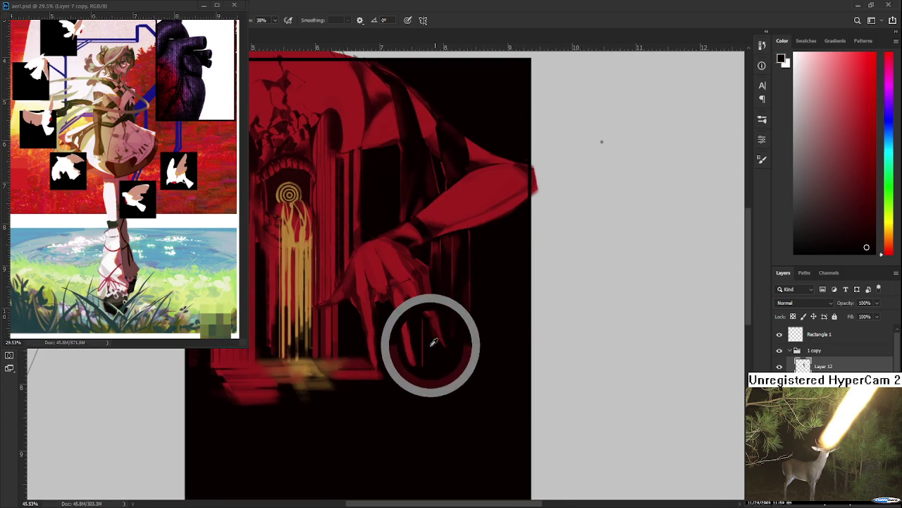
key("e")
left_click_drag(422, 344, 423, 334)
key("b")
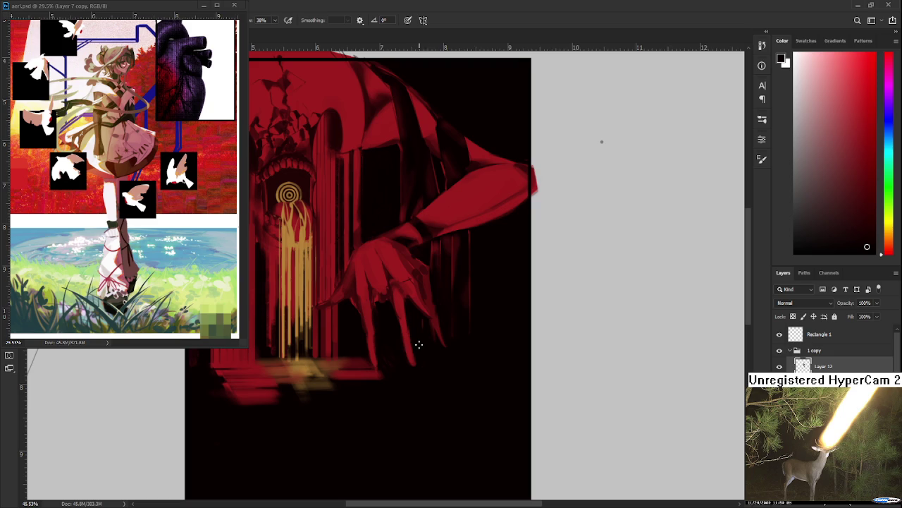
left_click(438, 317, "alt")
left_click_drag(373, 337, 360, 376)
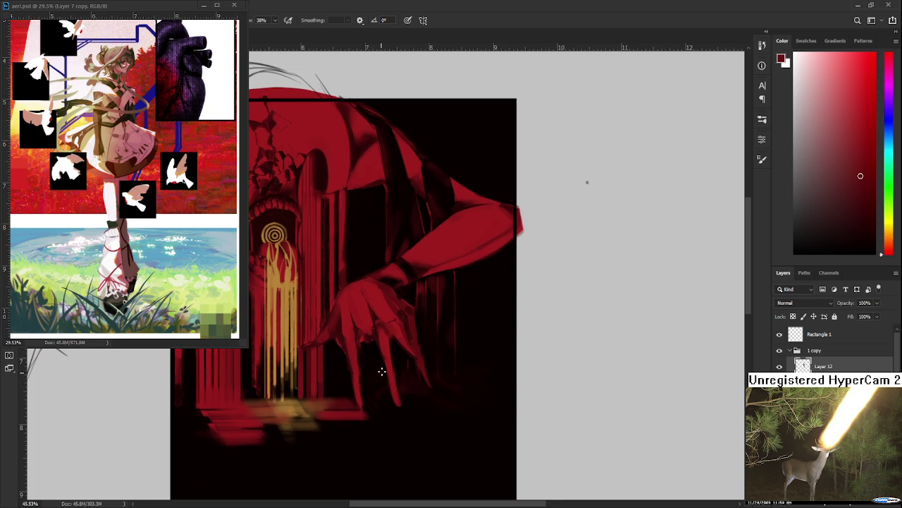
left_click_drag(381, 332, 357, 394)
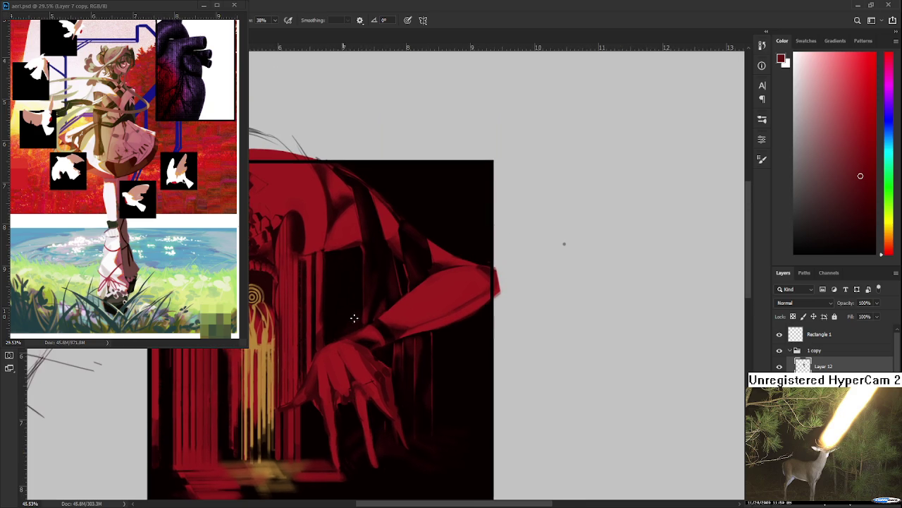
left_click_drag(364, 316, 415, 375)
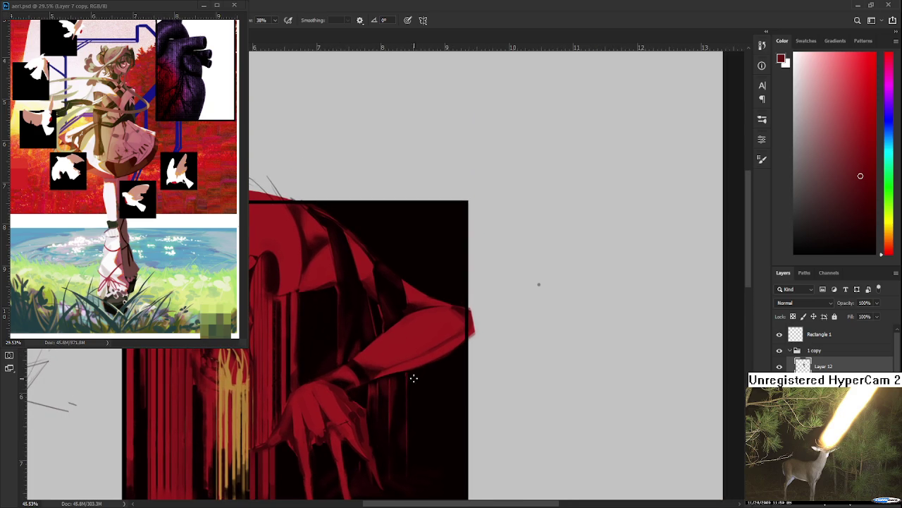
left_click(408, 370, "alt")
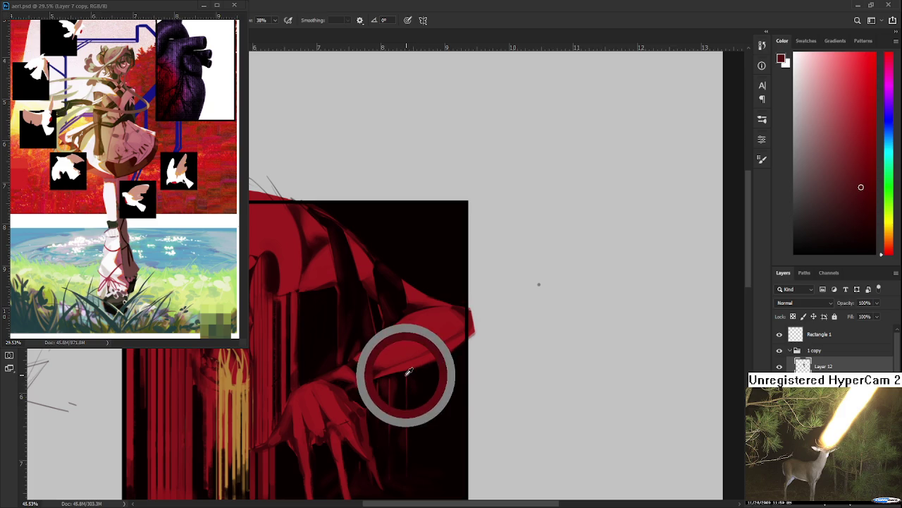
left_click(426, 379, "alt")
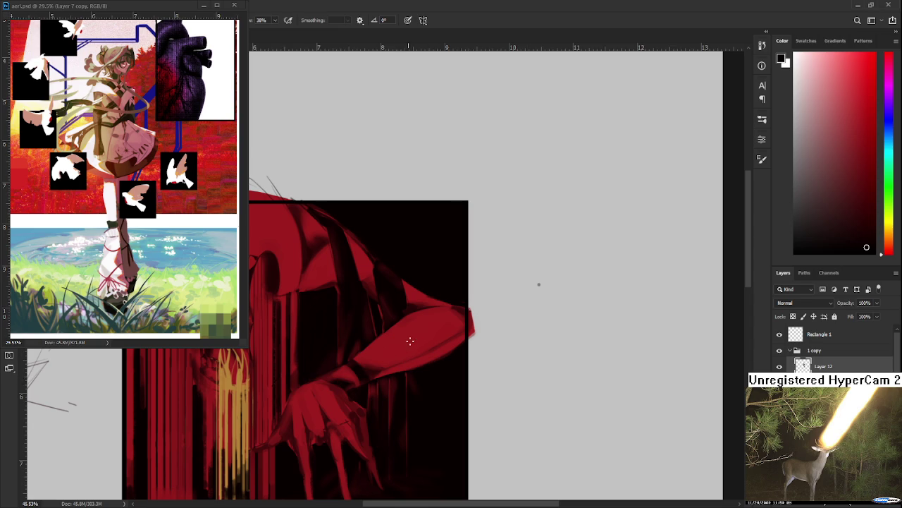
scroll(397, 377, "down", 2)
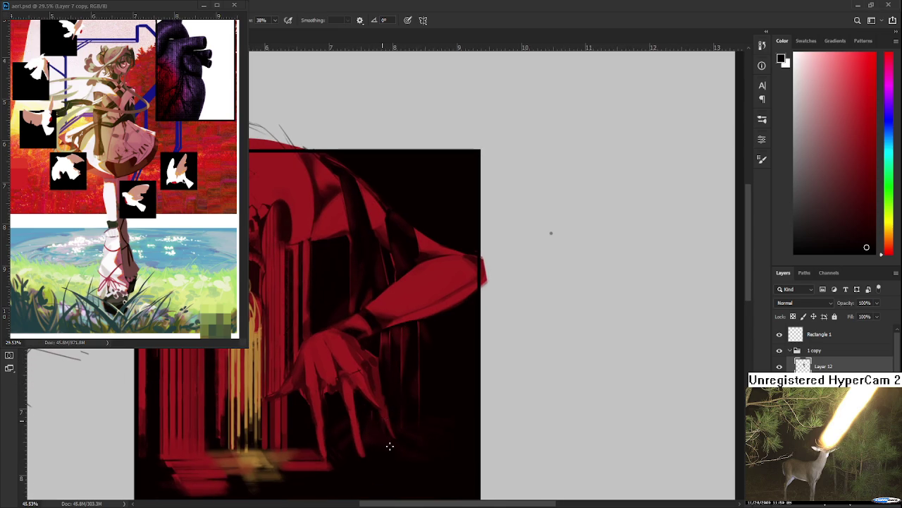
left_click(373, 398, "alt")
left_click_drag(393, 387, 393, 411)
scroll(373, 352, "up", 2)
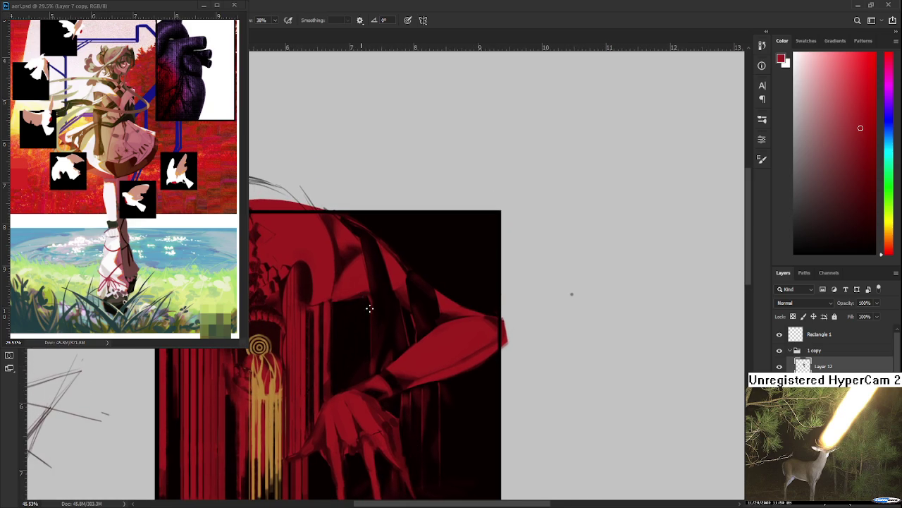
mouse_move(394, 294)
left_mouse_down()
mouse_move(363, 341)
mouse_move(329, 348)
left_mouse_up()
key("r")
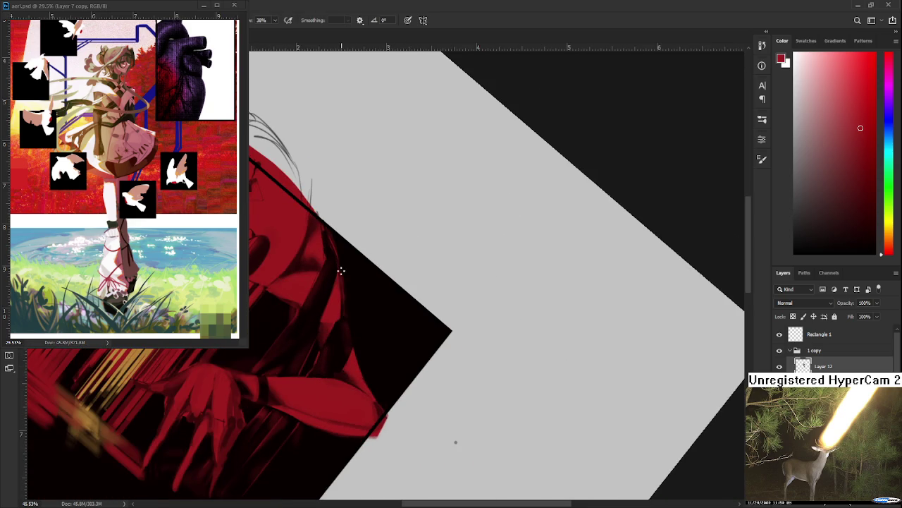
left_click(352, 277, "alt")
left_click(341, 334, "alt")
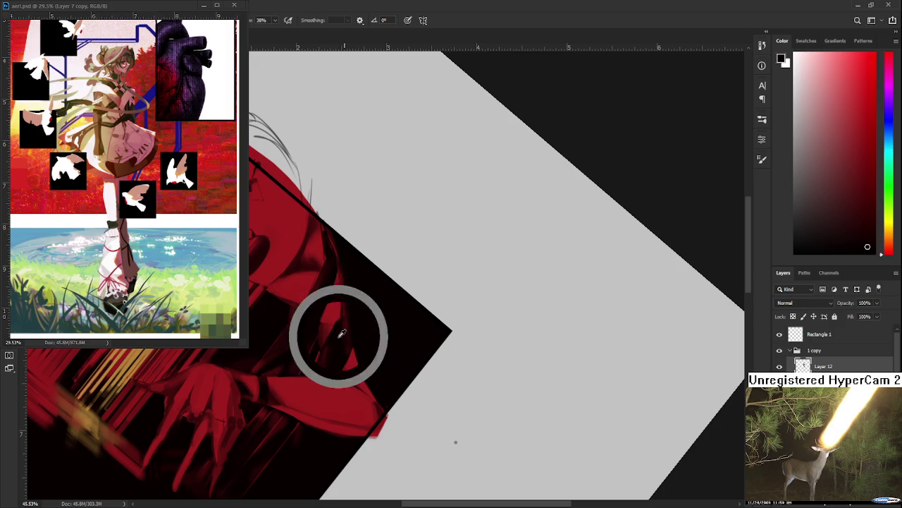
left_click(346, 322, "alt")
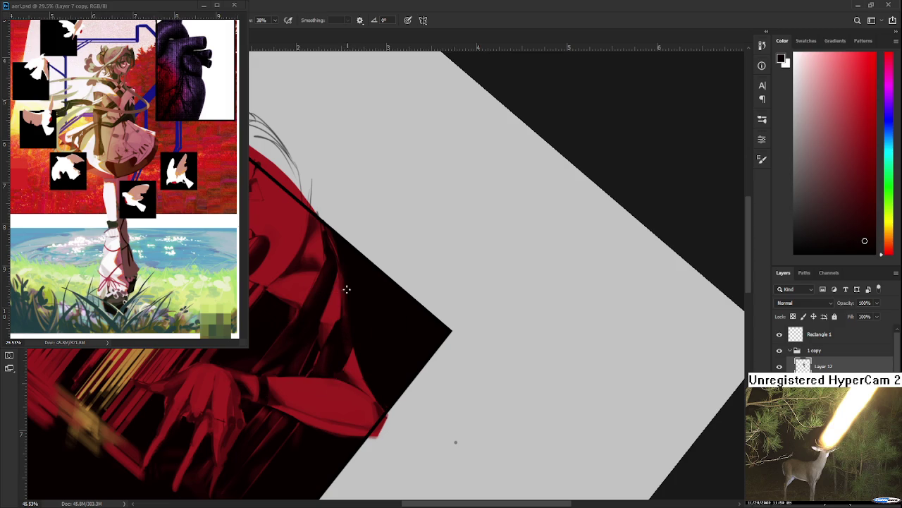
left_click(347, 315, "alt")
scroll(332, 304, "up", 3)
left_click(334, 309, "alt")
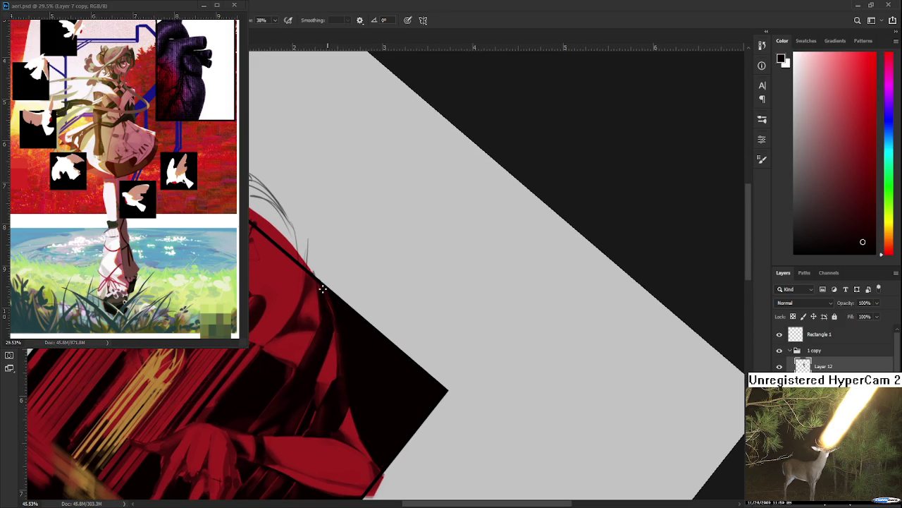
left_click_drag(322, 331, 327, 320)
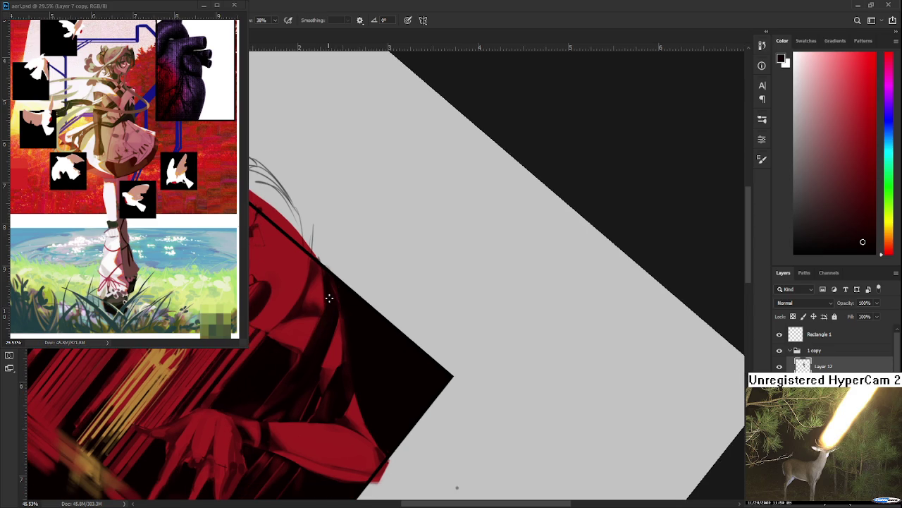
left_click(302, 374, "alt")
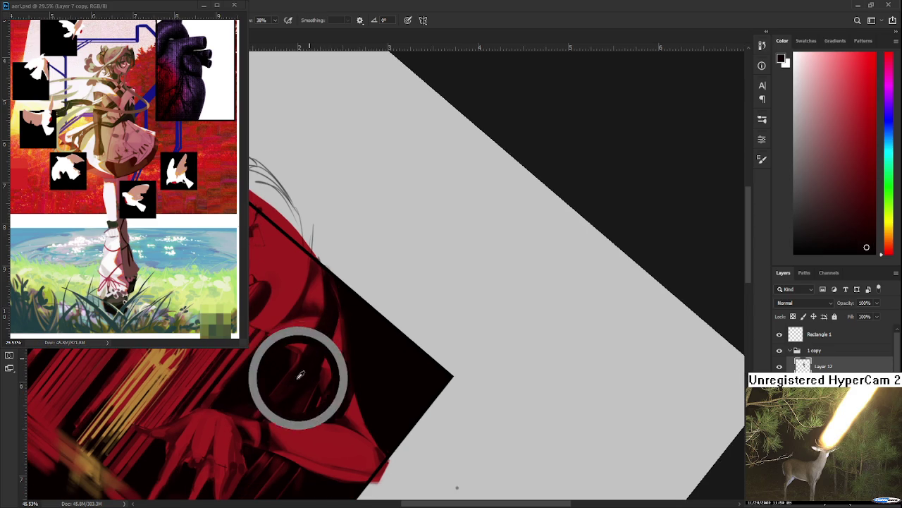
left_click_drag(301, 373, 305, 403)
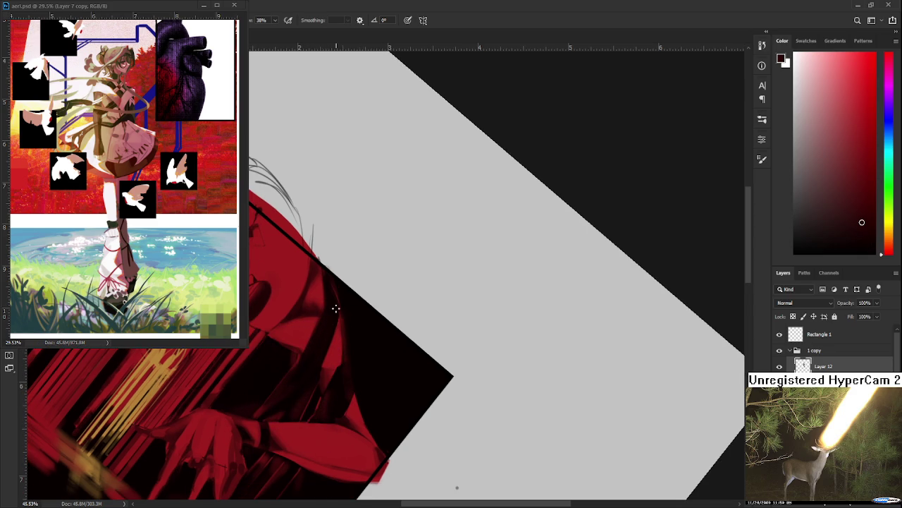
mouse_move(325, 361)
left_mouse_down()
mouse_move(328, 343)
mouse_move(328, 419)
left_mouse_up()
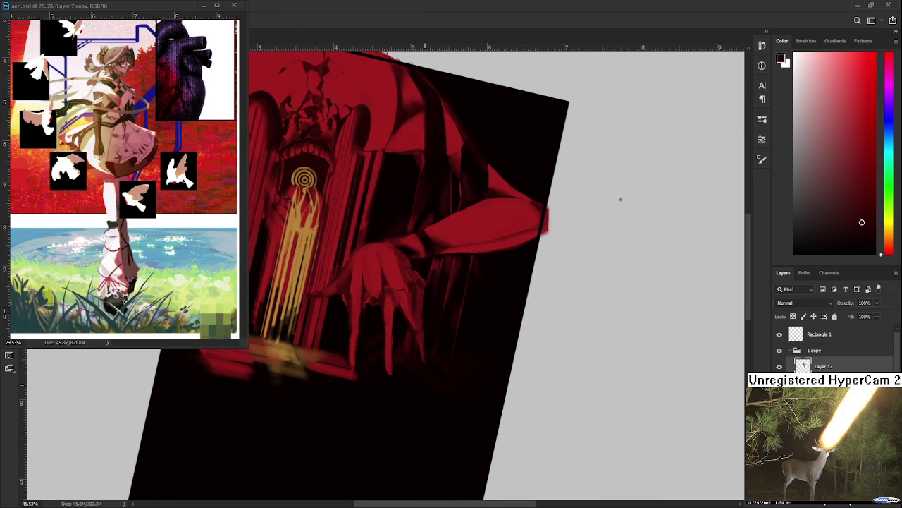
scroll(427, 378, "down", 3)
Step: Rotate the view back to upright and zoom out until the whole creature painting is visible
left_click_drag(374, 403, 391, 403)
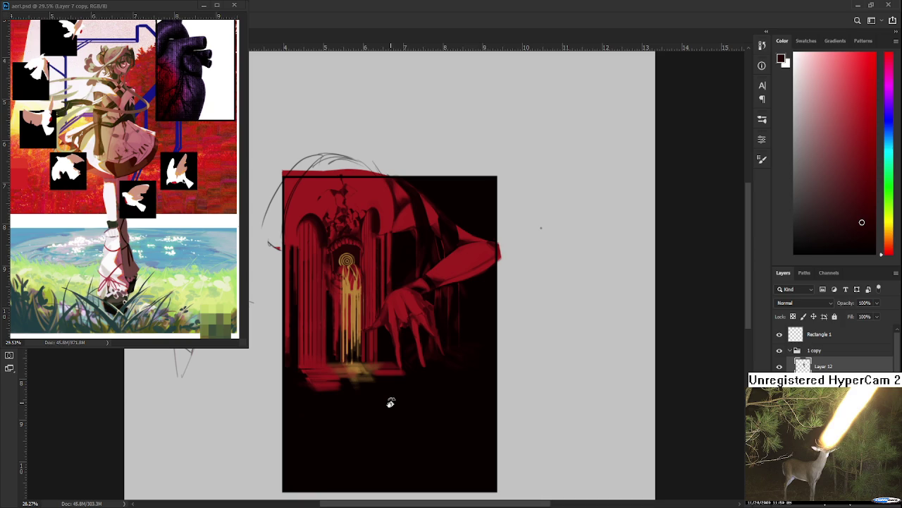
scroll(397, 381, "down", 3)
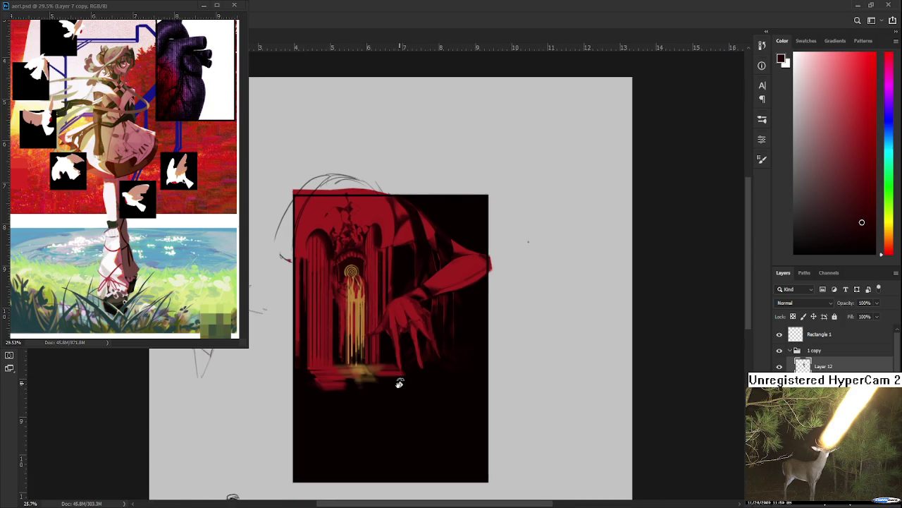
scroll(392, 302, "up", 2)
scroll(392, 302, "up", 2)
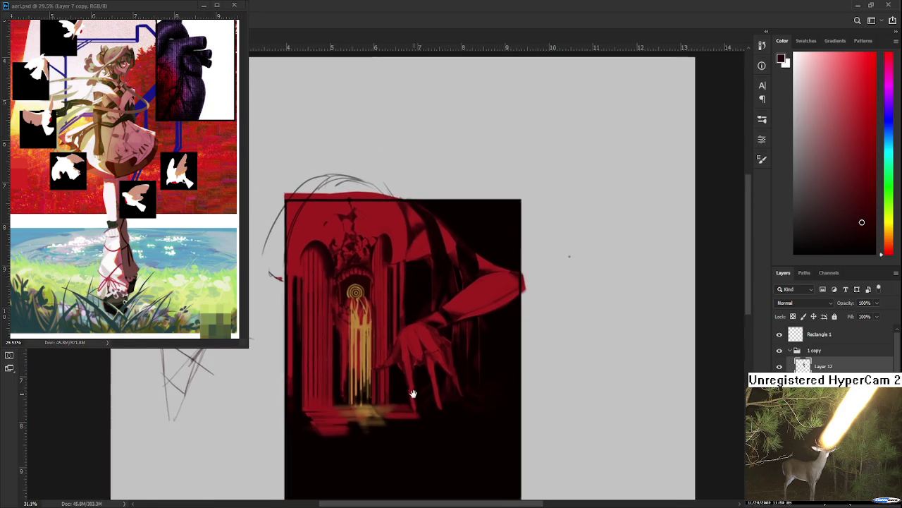
scroll(413, 393, "up", 1)
scroll(282, 344, "up", 1)
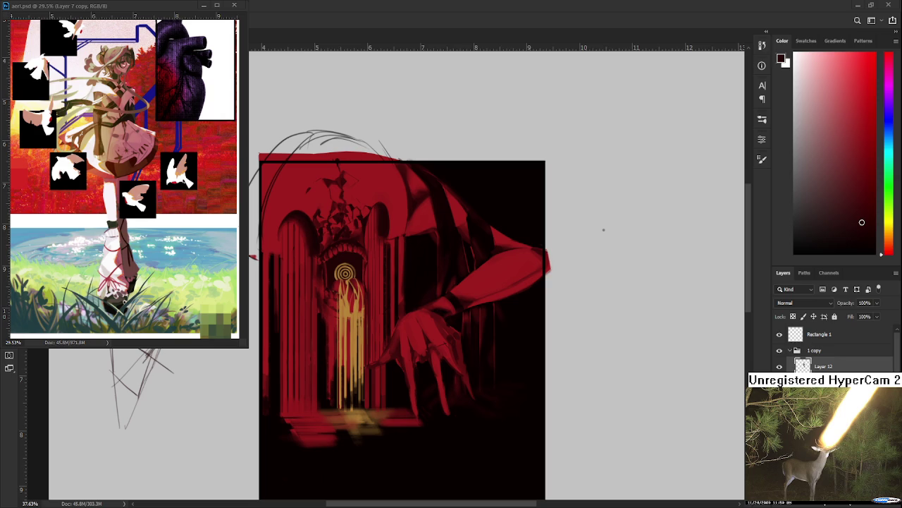
scroll(368, 348, "up", 2)
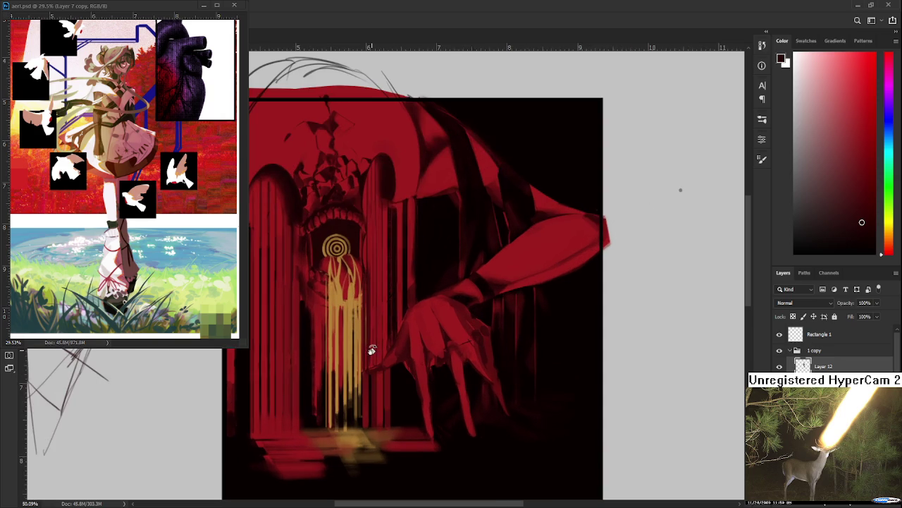
Step: Sample gold tones from the drips and paint three thin light-gold vertical streaks between them
scroll(380, 363, "up", 1)
scroll(383, 367, "up", 2)
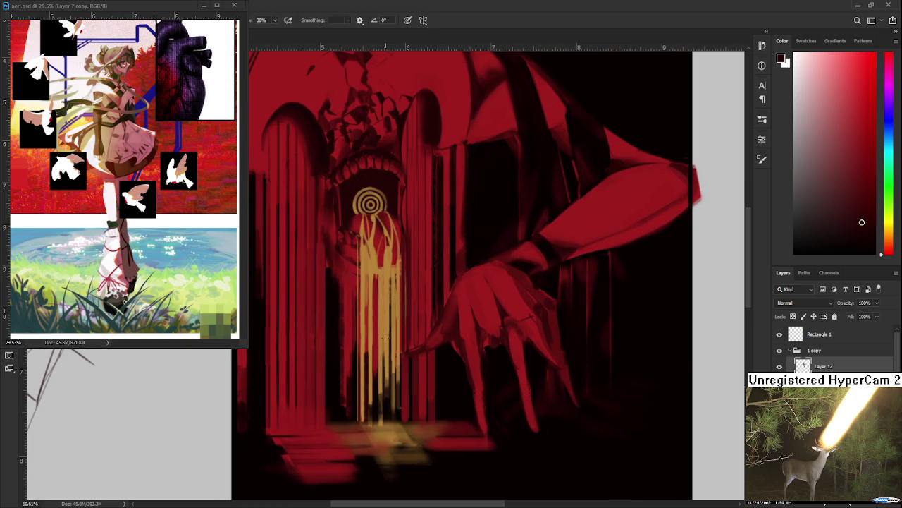
left_click(385, 330, "alt")
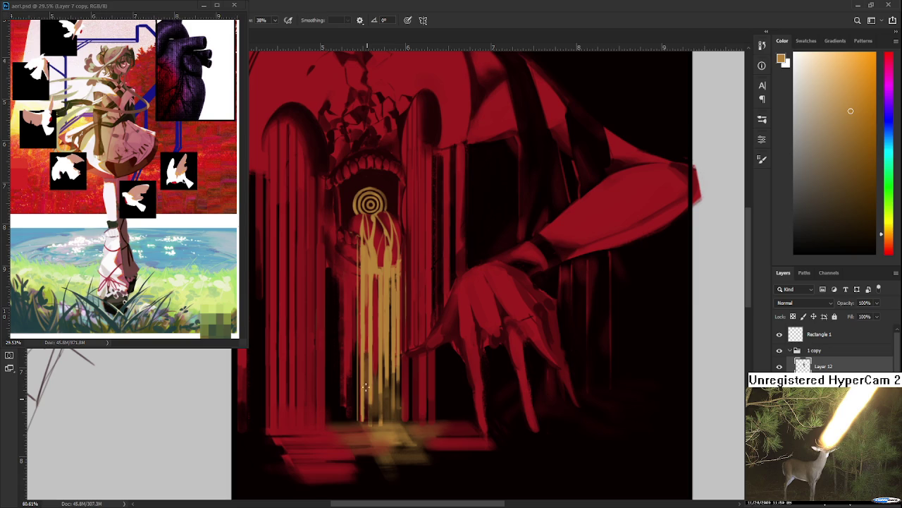
left_click_drag(365, 350, 367, 383)
left_click(366, 382, "alt")
left_click_drag(365, 351, 367, 417)
left_click(384, 361, "alt")
mouse_move(387, 361)
left_mouse_down()
mouse_move(388, 419)
mouse_move(384, 408)
left_mouse_up()
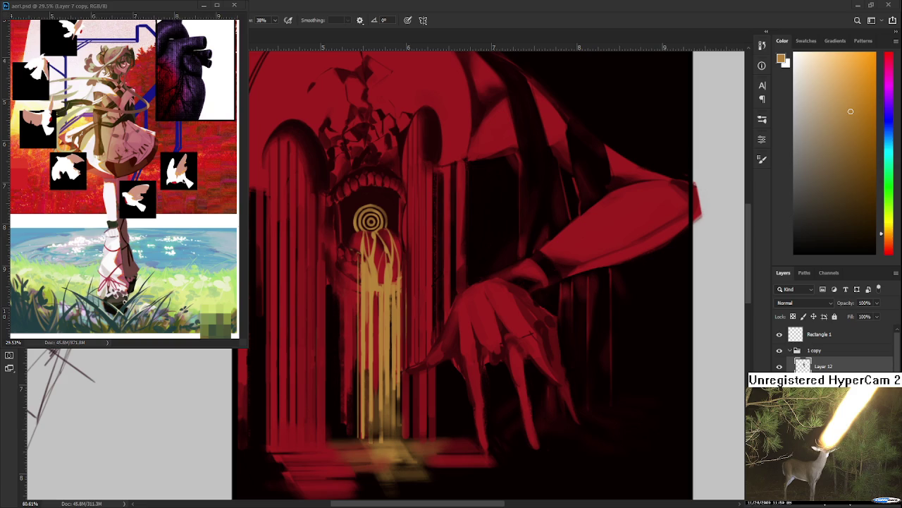
scroll(406, 431, "down", 3)
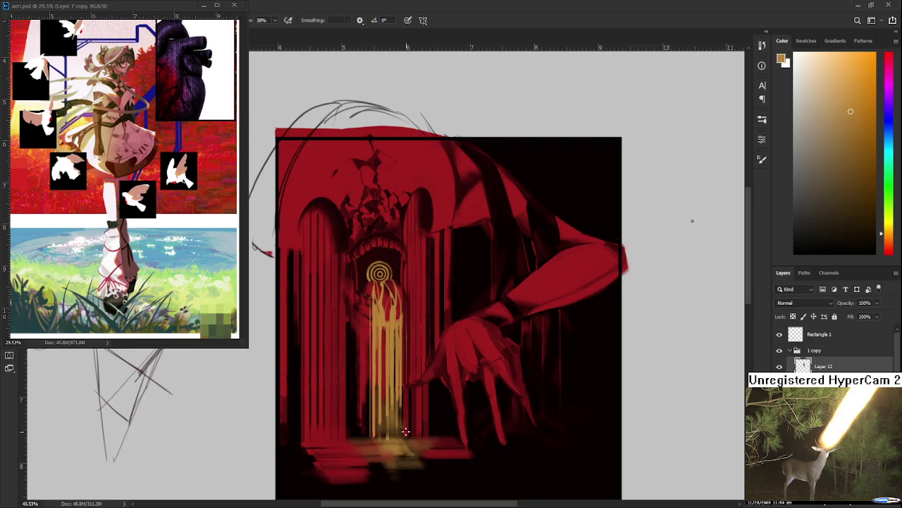
Step: Zoom and pan around the painting to bring the creature's red arm into view
scroll(401, 409, "down", 3)
scroll(399, 385, "up", 2)
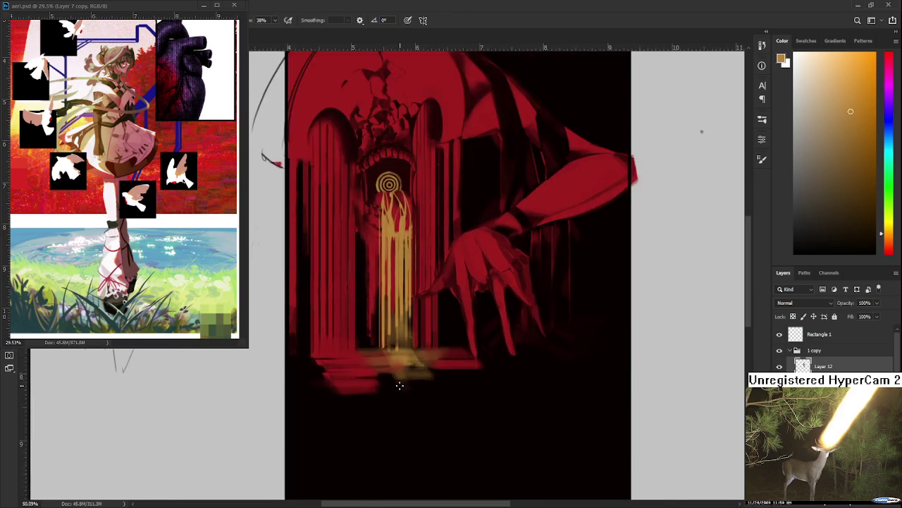
scroll(399, 382, "up", 2)
scroll(395, 394, "down", 1)
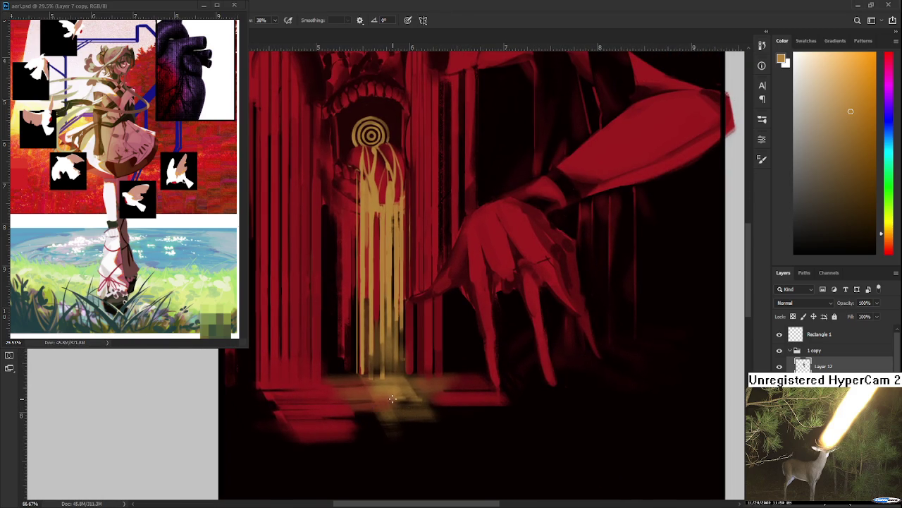
scroll(391, 398, "down", 2)
scroll(389, 394, "up", 1)
scroll(393, 392, "up", 1)
scroll(393, 392, "down", 2)
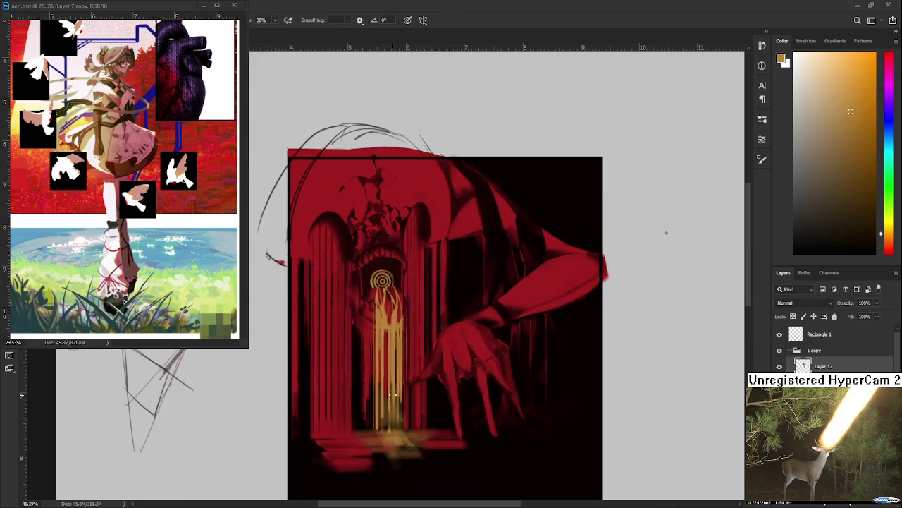
scroll(393, 393, "down", 1)
scroll(392, 394, "up", 1)
scroll(395, 367, "left", 1)
scroll(381, 373, "right", 1)
scroll(352, 409, "up", 1)
Step: Sample a bright crimson from the arm as the brush colour and recentre the painting
left_click(324, 436, "alt")
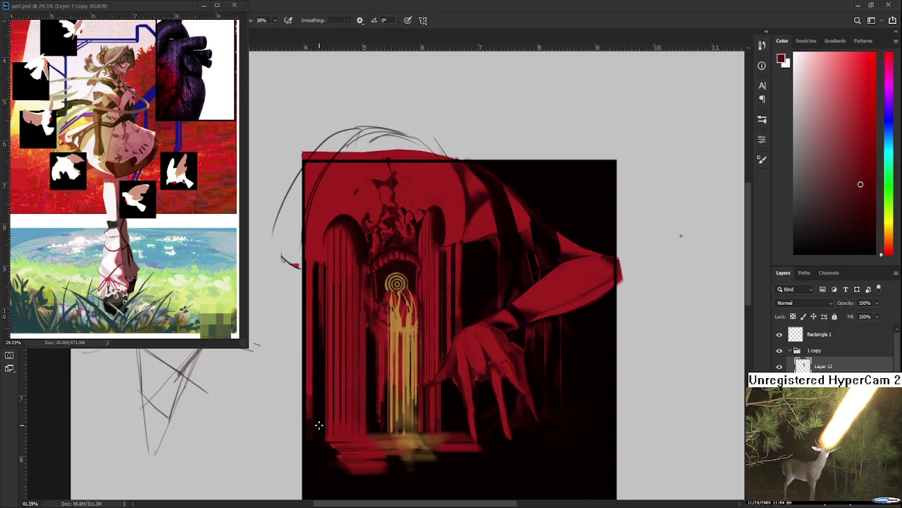
left_click(314, 384, "alt")
left_click_drag(348, 453, 310, 477)
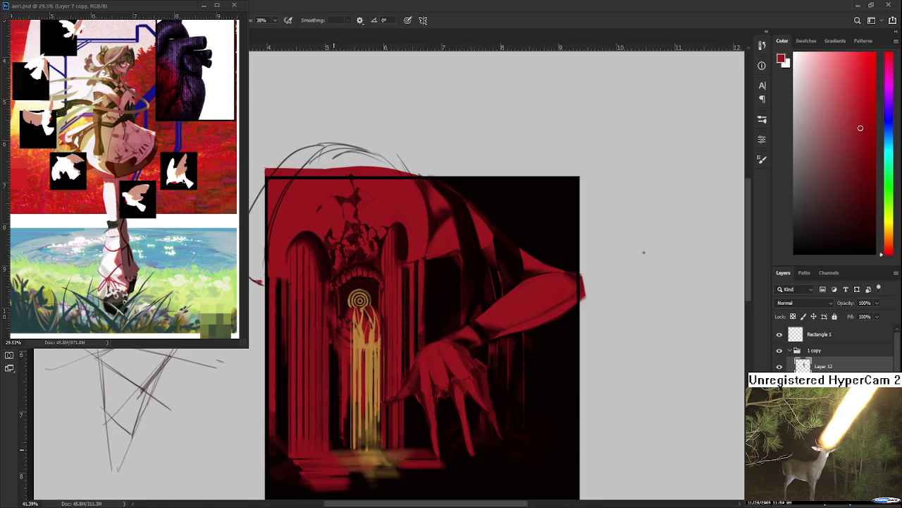
scroll(349, 349, "down", 3)
scroll(475, 322, "up", 2)
scroll(637, 376, "left", 1)
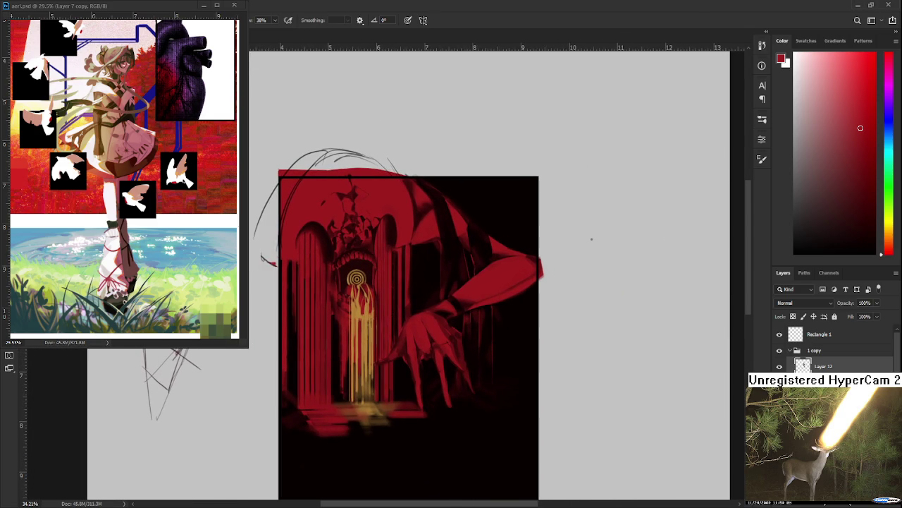
Step: Toggle undo and redo to compare the painting with and without the black fill, keeping it
key("ctrl+z")
key("ctrl+shift+z")
key("ctrl+z")
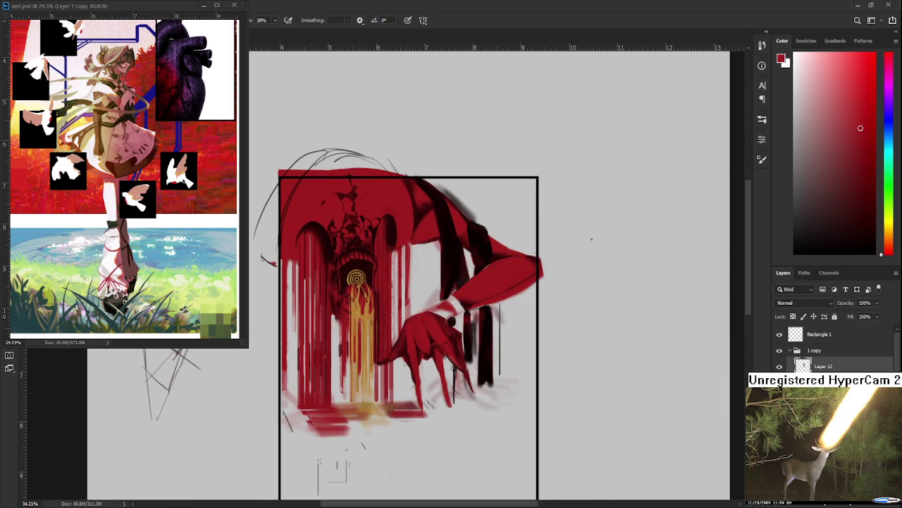
key("ctrl+shift+z")
key("ctrl+z")
key("ctrl+shift+z")
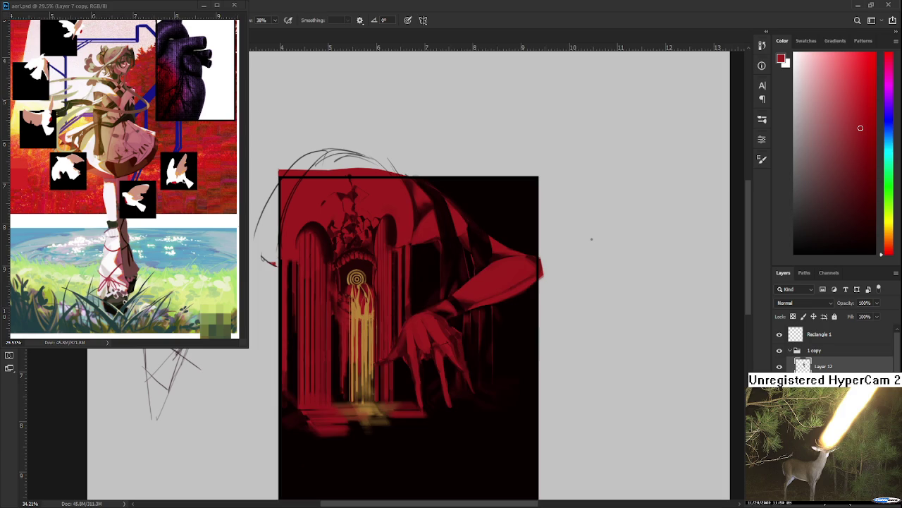
Step: Bring the creature painting back into view and reset the brush colour to default black
scroll(436, 289, "up", 2)
scroll(432, 310, "down", 1)
scroll(429, 326, "down", 1)
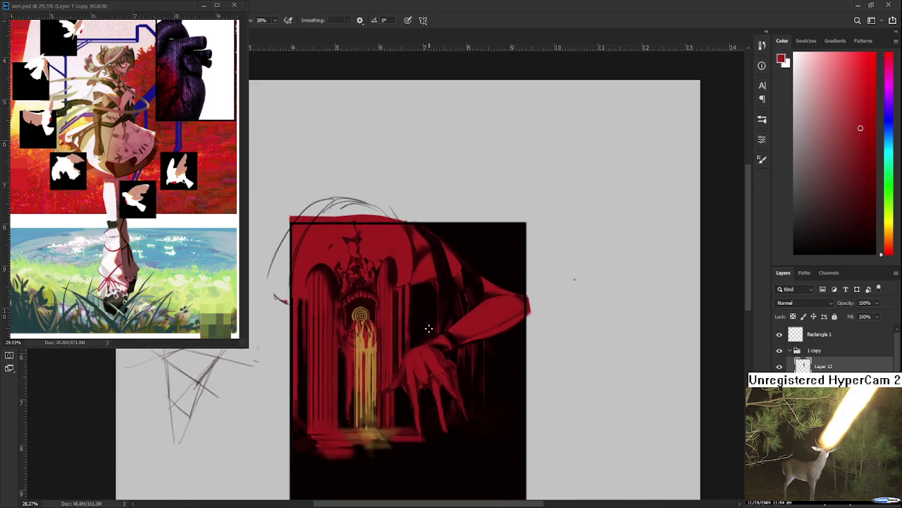
scroll(427, 330, "down", 1)
scroll(413, 328, "down", 1)
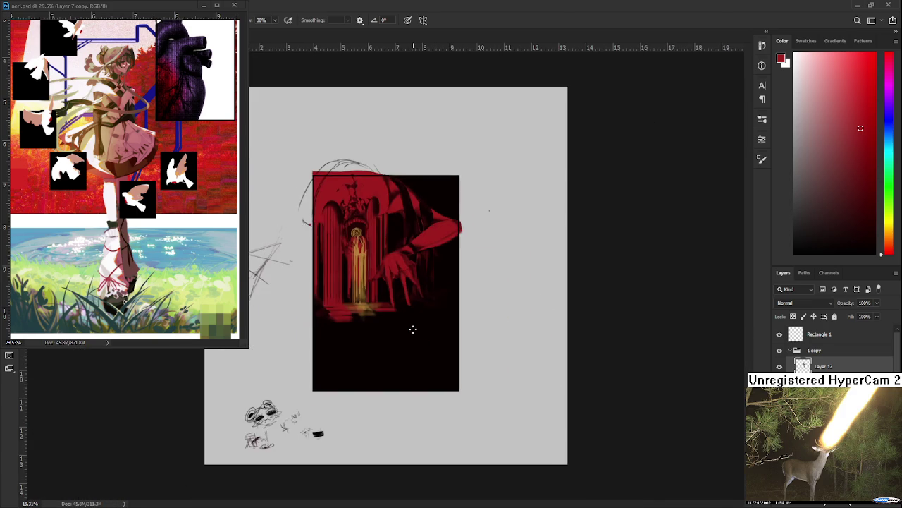
scroll(402, 296, "up", 2)
scroll(355, 361, "up", 2)
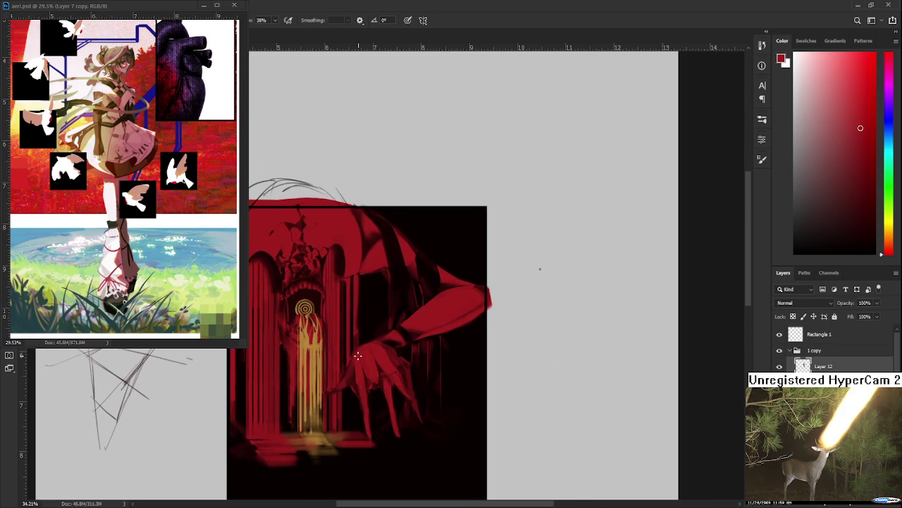
scroll(375, 356, "down", 1)
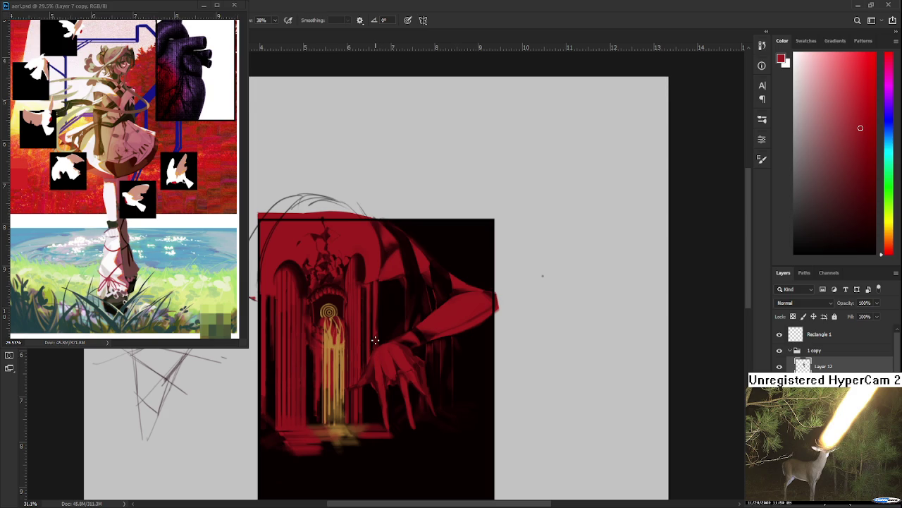
scroll(375, 340, "up", 2)
left_click_drag(371, 383, 384, 349)
scroll(388, 360, "down", 1)
scroll(390, 370, "down", 1)
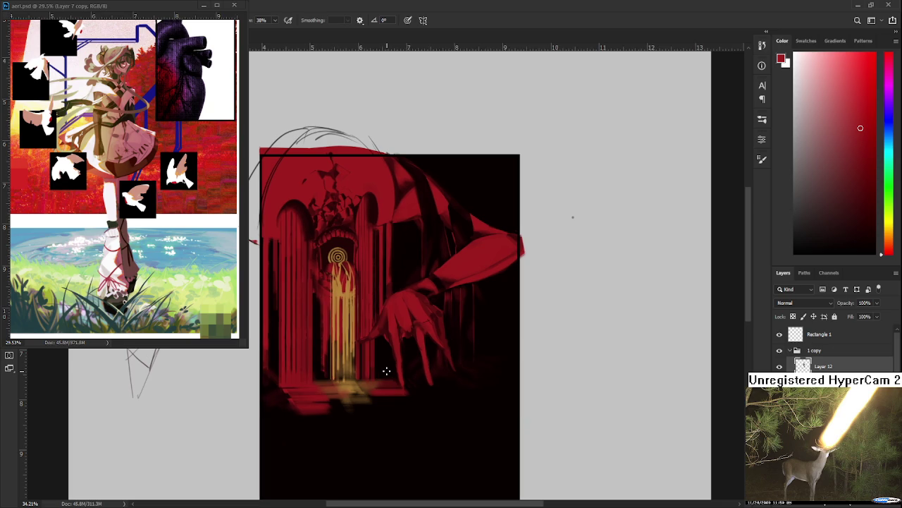
key("d")
scroll(576, 362, "up", 2)
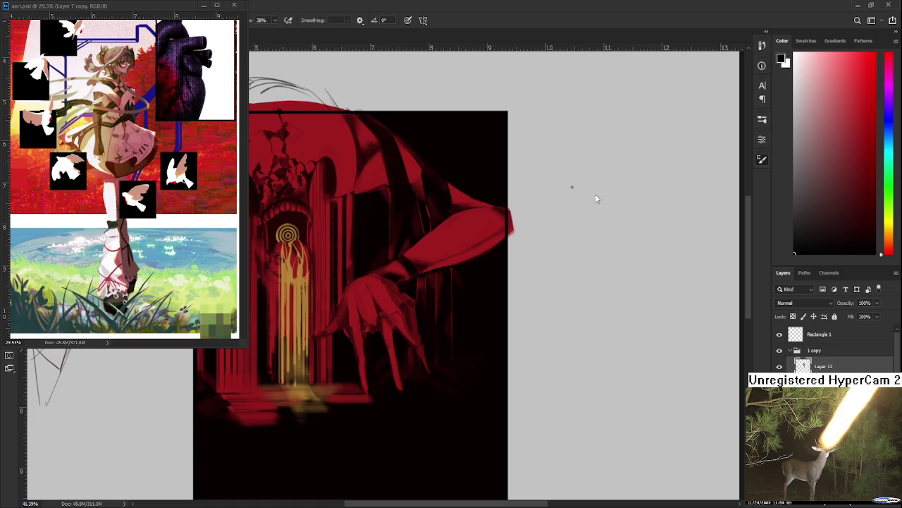
Step: Hand-letter "BRB" above "DINNER." with the brush on the grey area right of the artwork
mouse_move(569, 342)
left_mouse_down()
mouse_move(583, 316)
mouse_move(590, 344)
mouse_move(619, 342)
left_mouse_up()
left_click_drag(616, 305, 615, 344)
left_click_drag(563, 368, 566, 392)
mouse_move(591, 371)
left_mouse_down()
mouse_move(592, 388)
mouse_move(599, 368)
mouse_move(657, 355)
mouse_move(654, 376)
left_mouse_up()
mouse_move(658, 358)
left_mouse_down()
mouse_move(658, 379)
mouse_move(673, 377)
left_mouse_up()
left_click(675, 375)
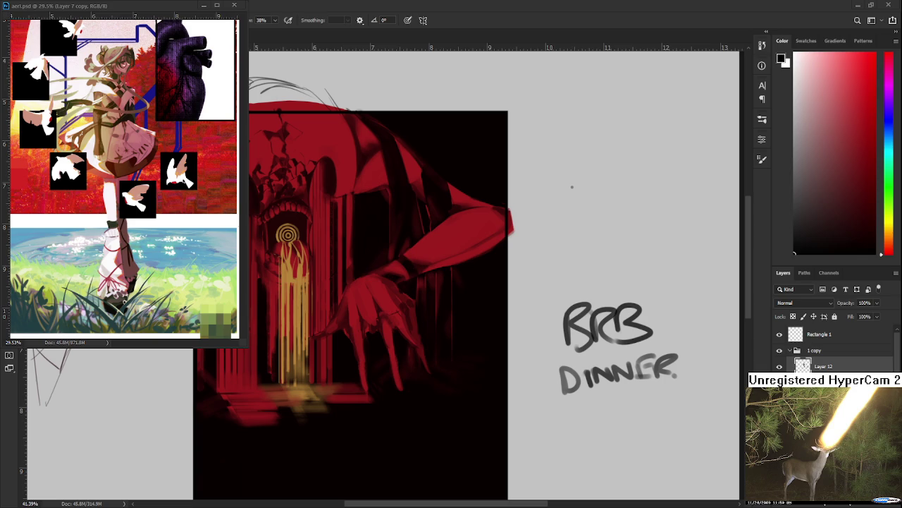
Step: Lasso the BRB DINNER note beside the painting, delete it, and deselect
key("l")
left_click_drag(582, 278, 592, 281)
key("Delete")
key("ctrl+d")
Step: Return to the Brush, centre the hand in view, and sample reds plus the background black
scroll(477, 372, "up", 3)
key("b")
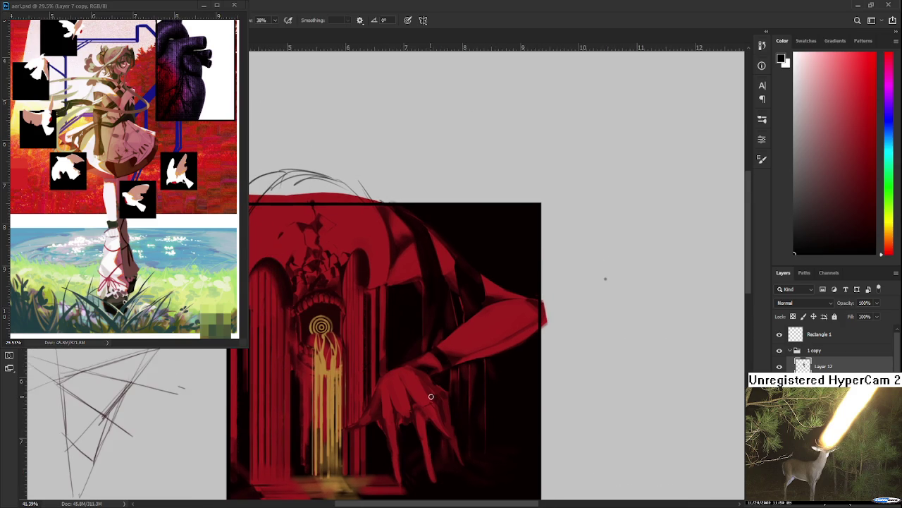
left_click(434, 397, "alt")
left_click(434, 404, "alt")
left_click(427, 397, "alt")
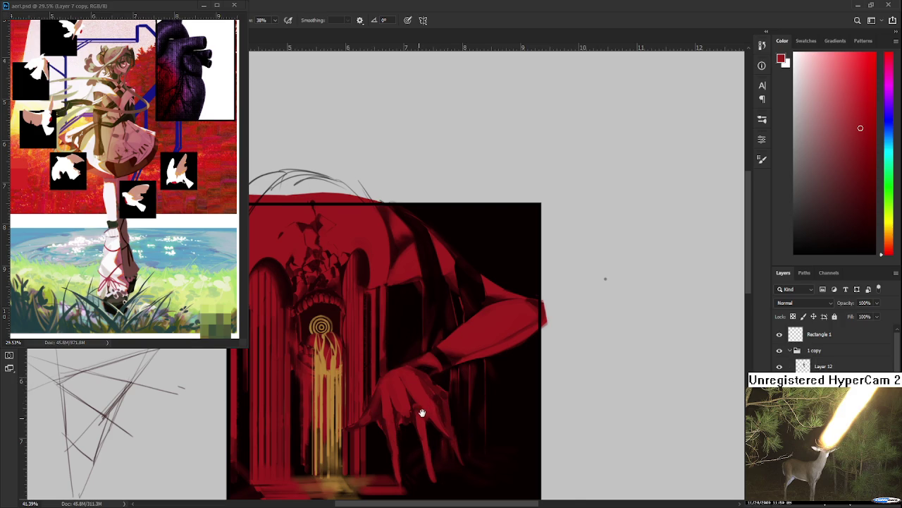
left_click_drag(418, 418, 451, 378)
scroll(433, 423, "up", 1)
scroll(356, 426, "up", 1)
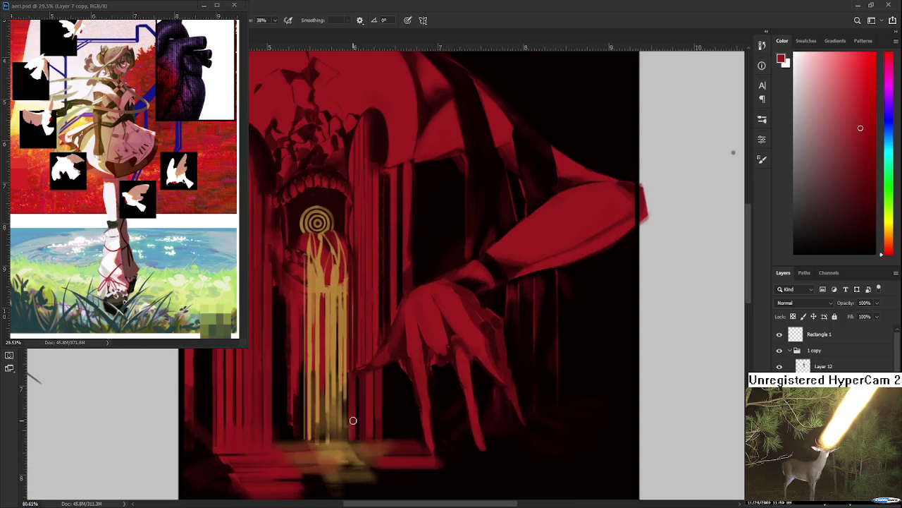
scroll(405, 373, "up", 2)
left_click(422, 363, "alt")
Step: Rotate the canvas view about 30 degrees to angle the fingers for painting
key("r")
left_click_drag(417, 365, 397, 336)
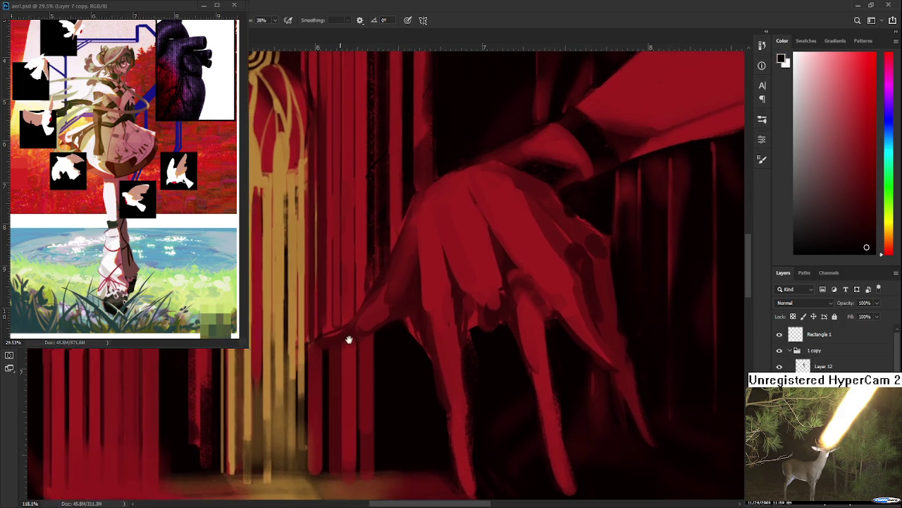
key("b")
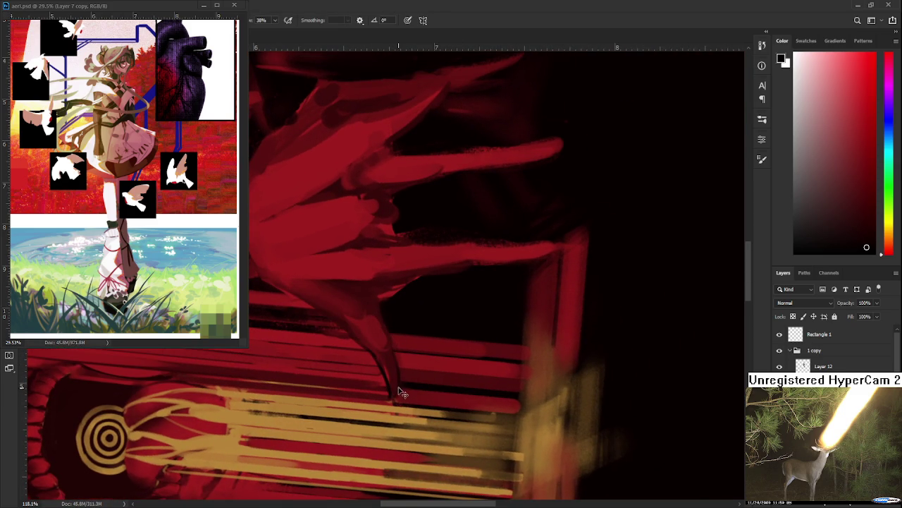
key("r")
mouse_move(393, 379)
left_mouse_down()
mouse_move(379, 325)
mouse_move(352, 346)
left_mouse_up()
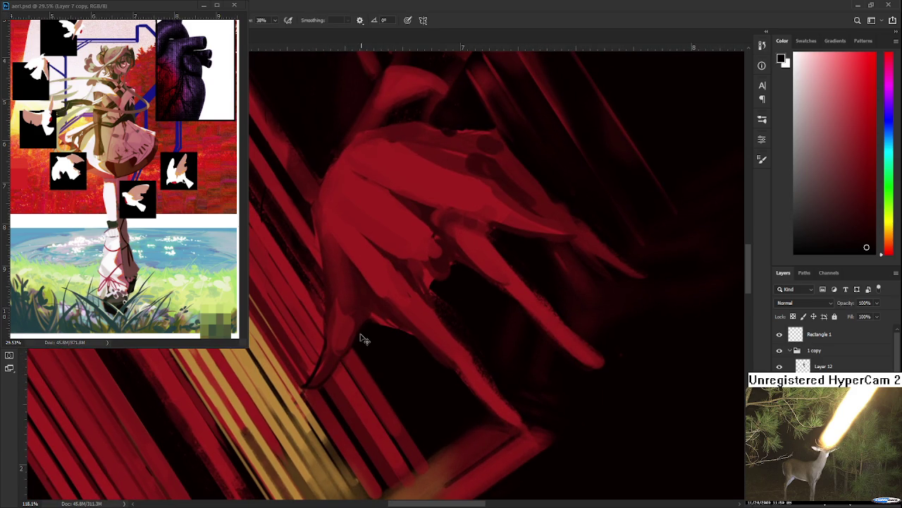
key("r")
mouse_move(364, 331)
left_mouse_down()
mouse_move(358, 371)
mouse_move(326, 343)
left_mouse_up()
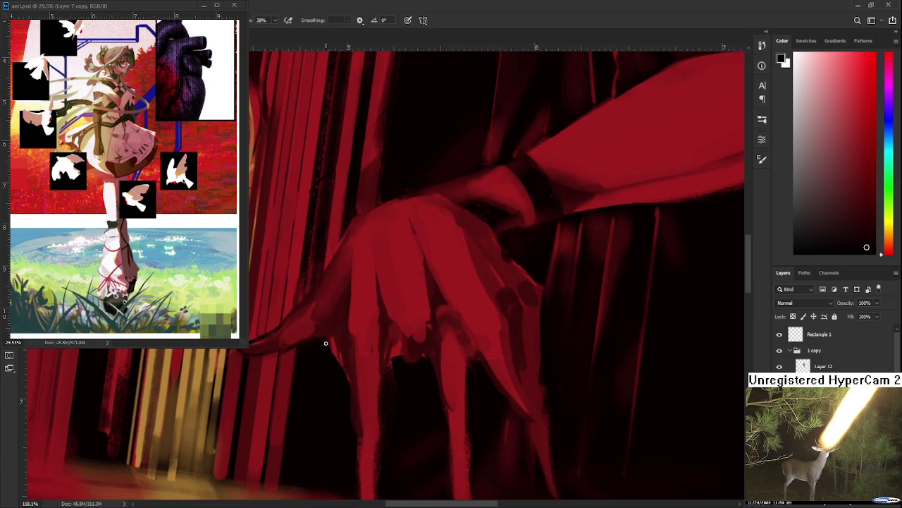
key("e")
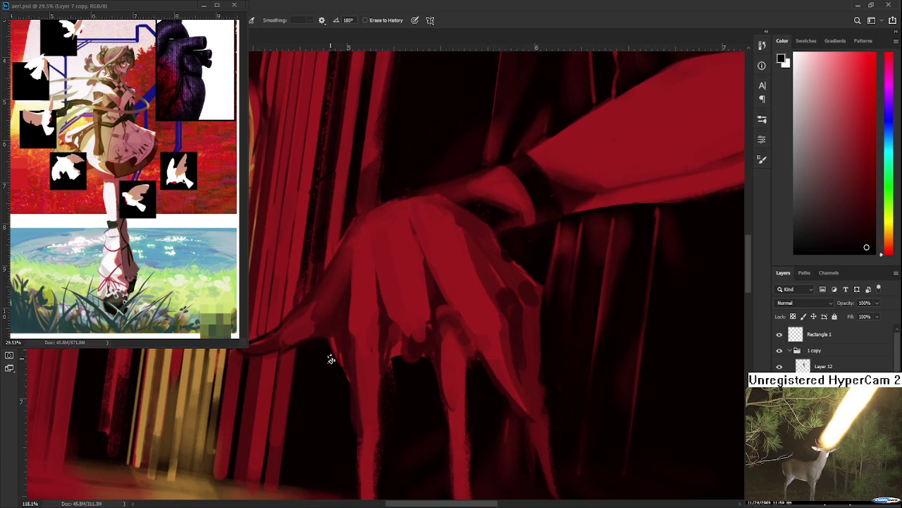
key("b")
Step: Sample a range of dark-to-bright reds from the hand, nudging the view upward
left_click(327, 333, "alt")
left_click(342, 351, "alt")
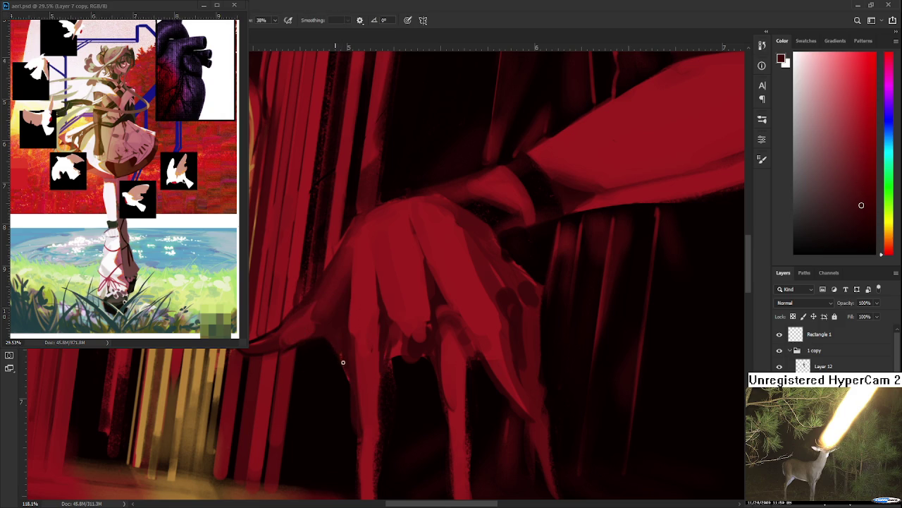
left_click(347, 357, "alt")
left_click(352, 380, "alt")
key("e")
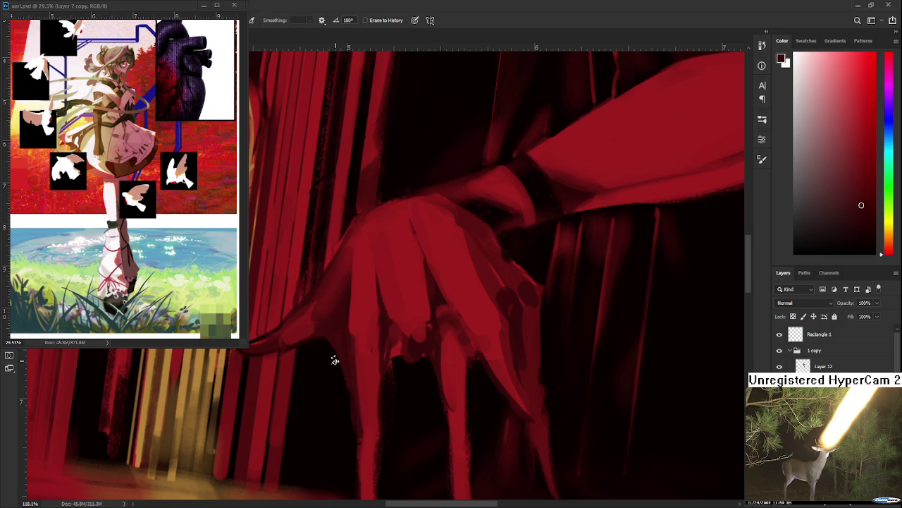
left_click_drag(342, 413, 339, 370)
key("b")
left_click(358, 383, "alt")
Step: Paint a bright red edge along a finger, then resample dark and brighter reds
left_click_drag(355, 379, 355, 422)
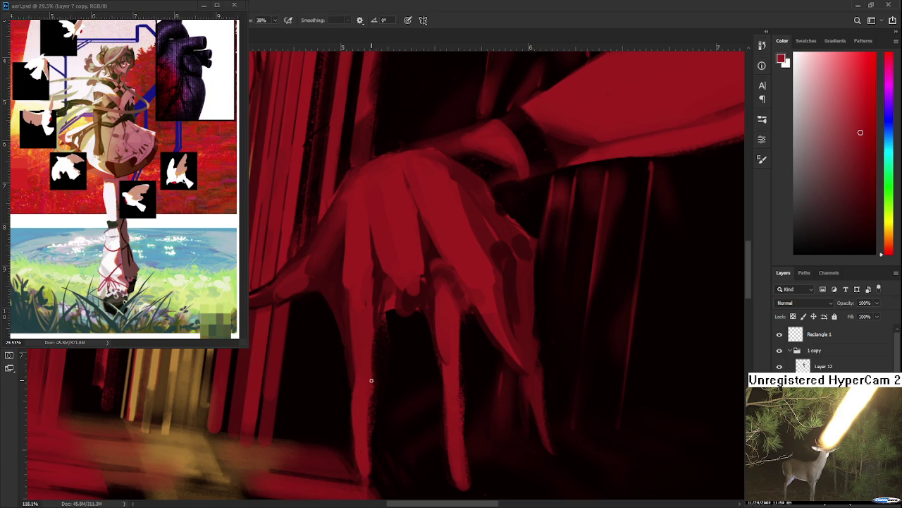
left_click_drag(364, 300, 348, 377)
left_click(351, 382, "alt")
left_click(360, 342, "alt")
left_click_drag(373, 347, 352, 366)
left_click(353, 365, "alt")
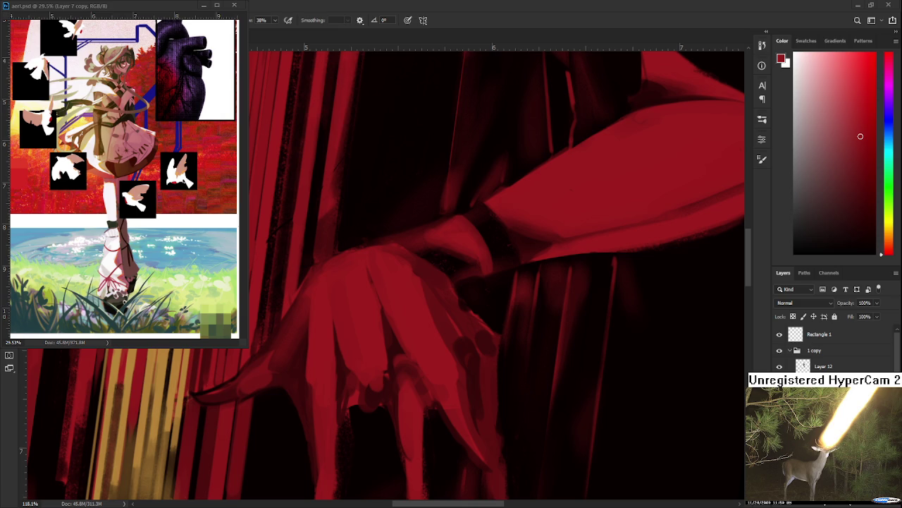
Step: Zoom out and pan to show the hand with the archway, sampling very dark and bright reds
scroll(508, 396, "down", 1)
scroll(507, 395, "down", 1)
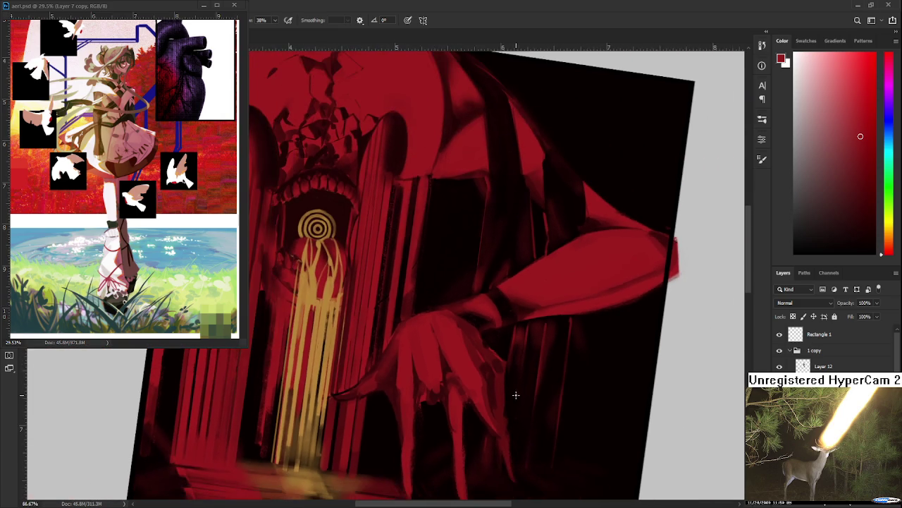
scroll(507, 396, "down", 1)
mouse_move(408, 444)
left_mouse_down()
mouse_move(395, 413)
mouse_move(394, 422)
left_mouse_up()
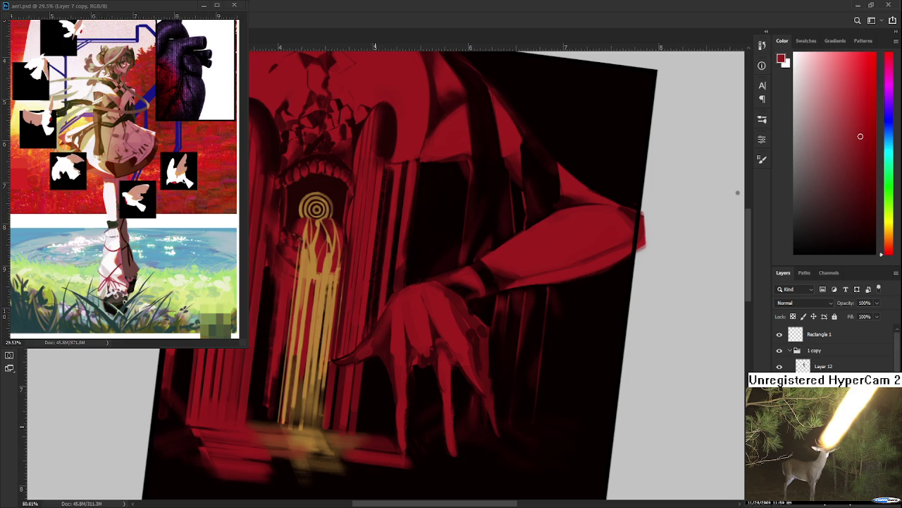
key("b")
left_click(420, 419, "alt")
left_click_drag(419, 402, 408, 414)
left_click(408, 413, "alt")
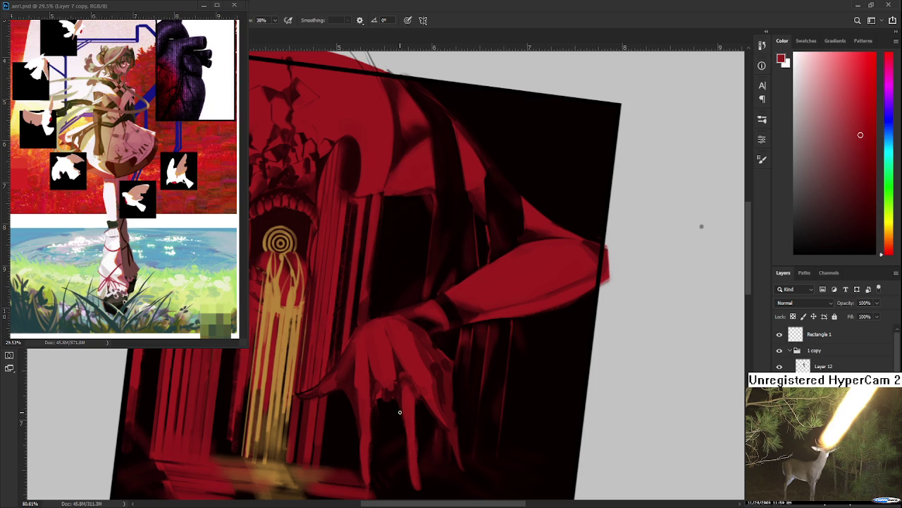
Step: Sample near-black beside the hand, then dark and lighter reds from the hand
left_click(406, 409, "alt")
left_click(416, 441, "alt")
scroll(416, 441, "down", 1)
left_click(421, 444, "alt")
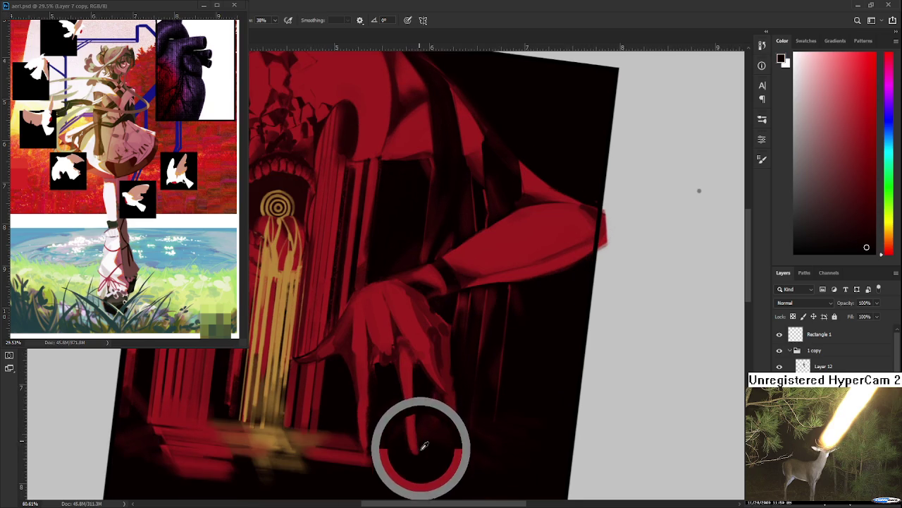
scroll(416, 440, "up", 1)
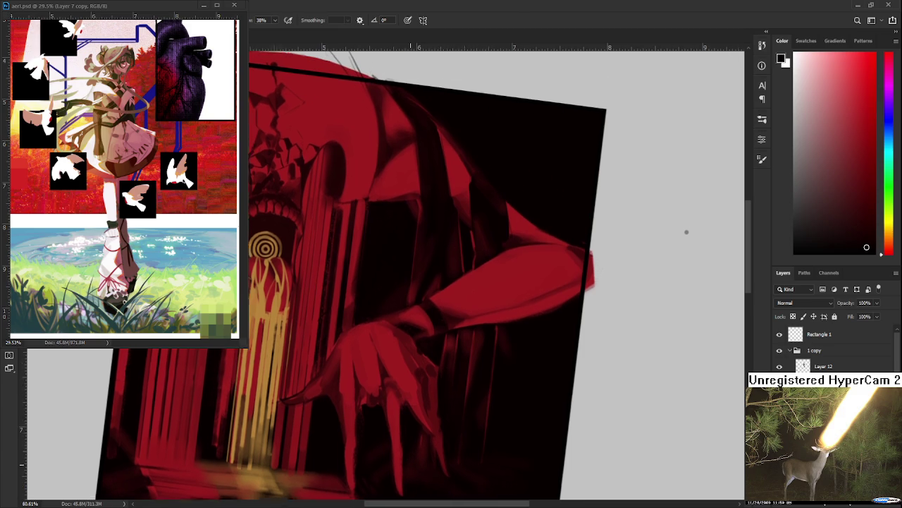
left_click(435, 423, "alt")
left_click(440, 436, "alt")
left_click(428, 432, "alt")
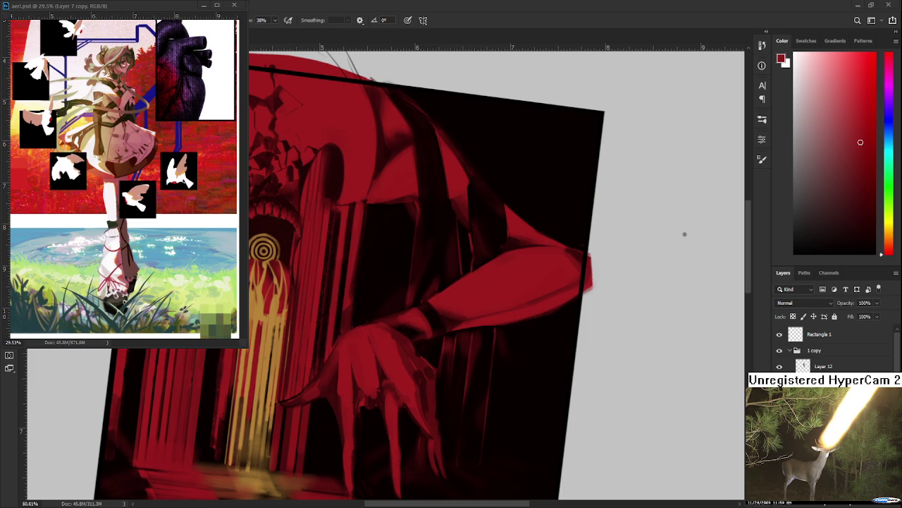
Step: Sample two darker reds from the hand and turn the canvas view back upright
left_click(413, 413, "alt")
left_click(443, 440, "alt")
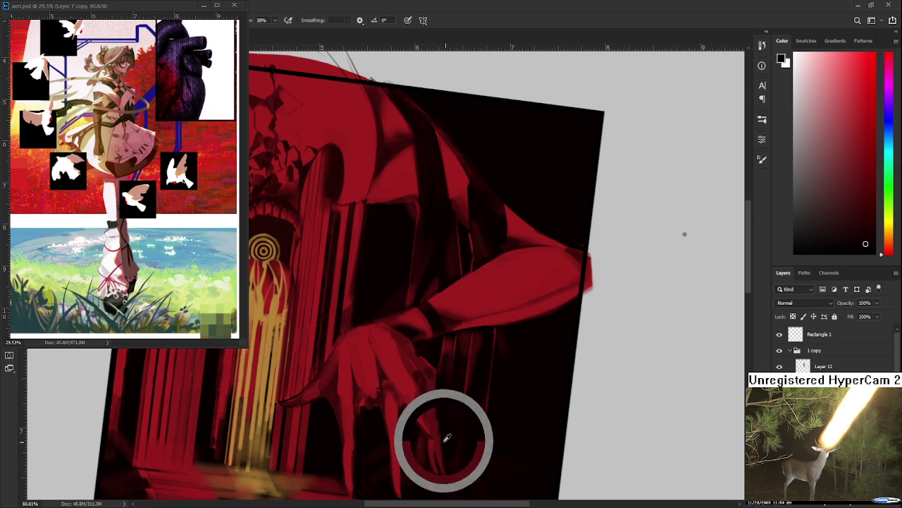
scroll(435, 445, "up", 1)
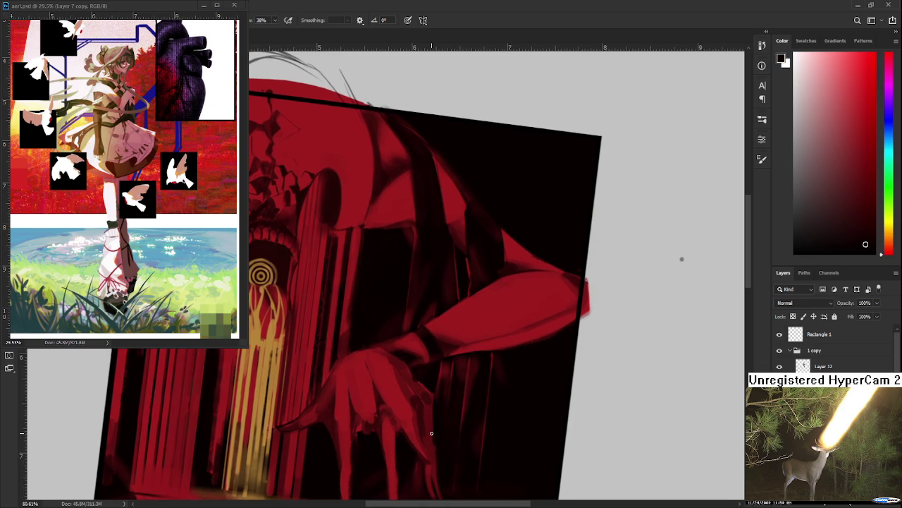
key("r")
left_click_drag(445, 388, 482, 408)
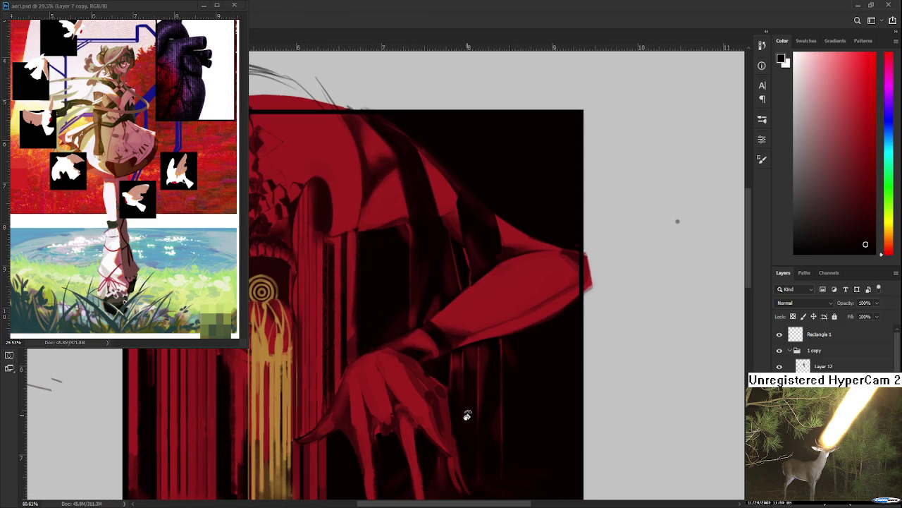
Step: Pan and zoom until the whole painting, including its dark lower half, is centred
left_click_drag(476, 361, 449, 408)
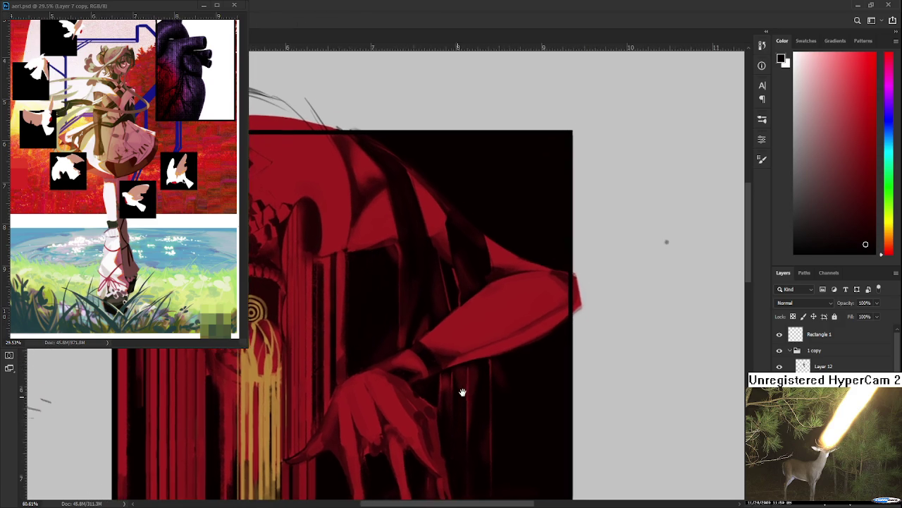
left_click_drag(514, 362, 534, 352)
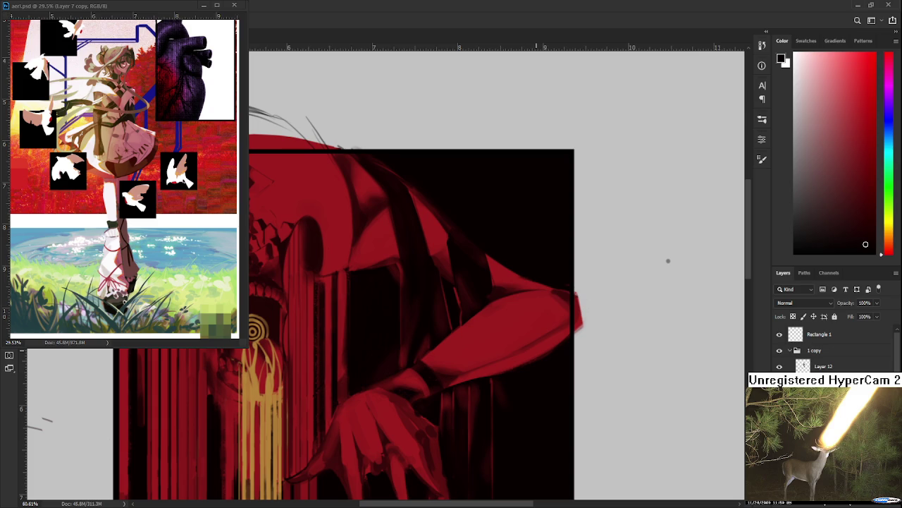
scroll(528, 358, "down", 2)
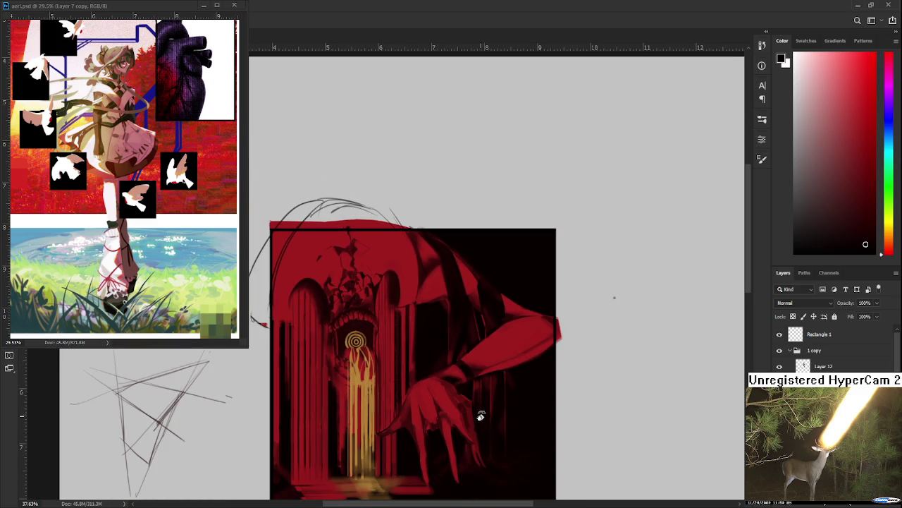
scroll(479, 404, "up", 1)
scroll(478, 404, "down", 2)
left_click_drag(463, 425, 476, 389)
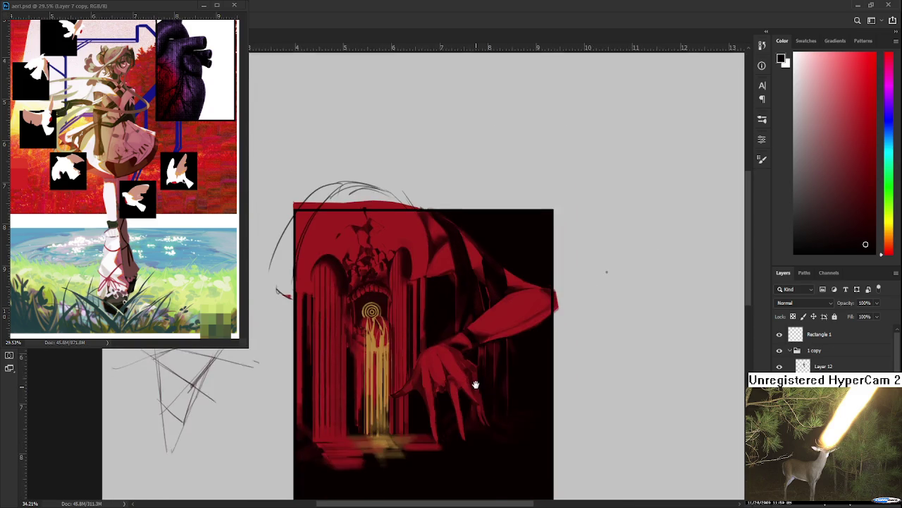
scroll(467, 376, "down", 1)
scroll(413, 326, "down", 1)
scroll(413, 326, "up", 1)
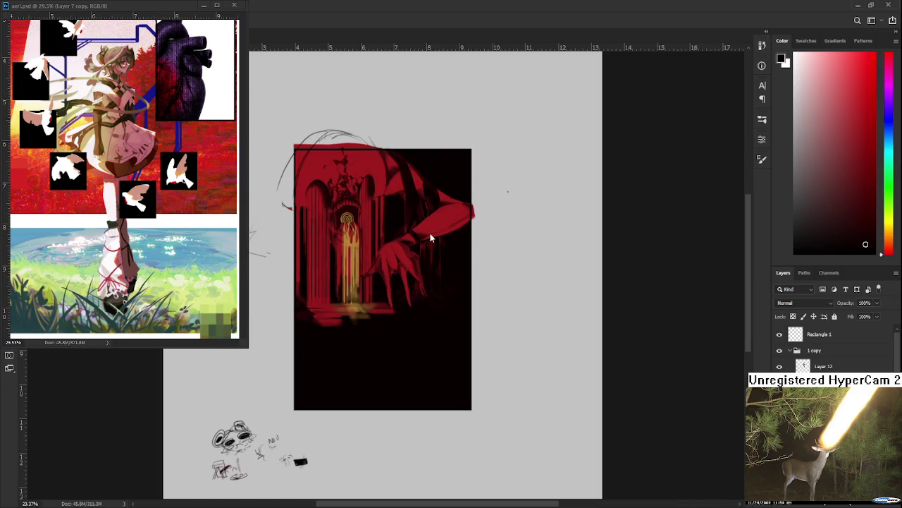
scroll(382, 298, "up", 1)
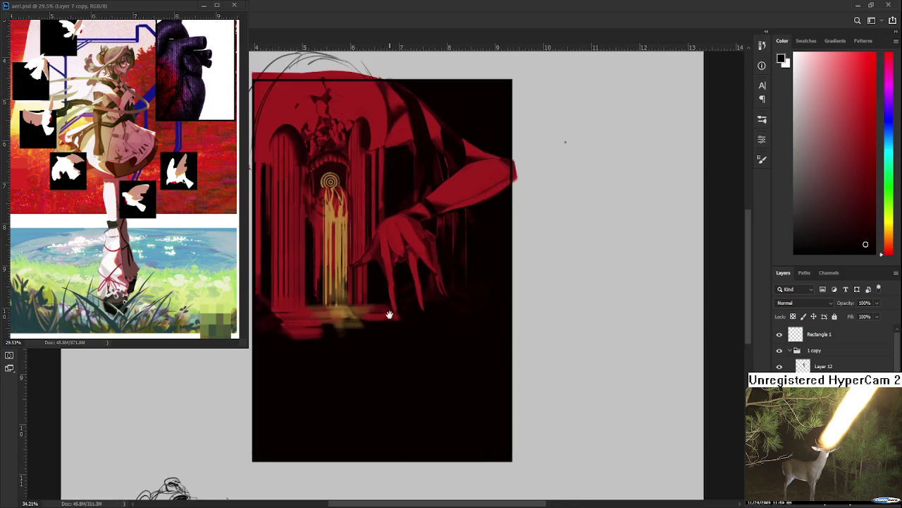
left_click_drag(383, 302, 413, 397)
scroll(413, 397, "up", 1)
left_click_drag(444, 464, 436, 461)
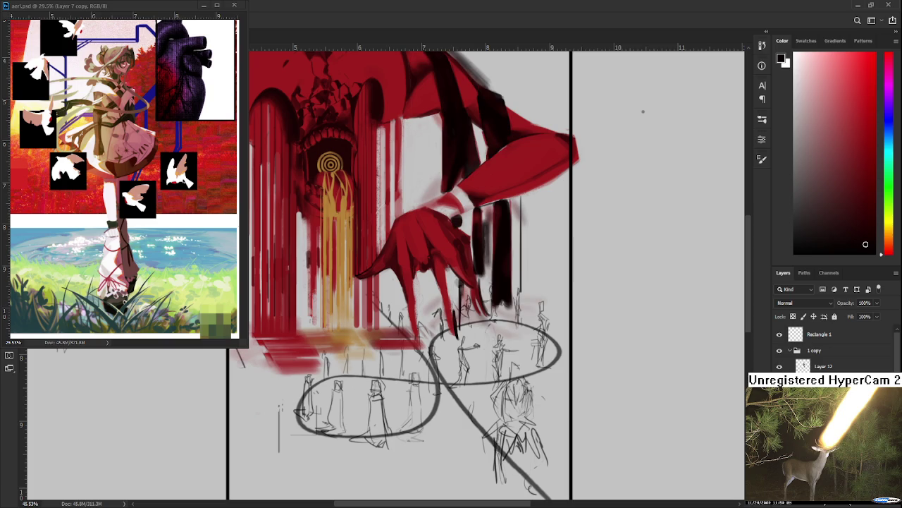
key("b")
left_click(430, 241, "alt")
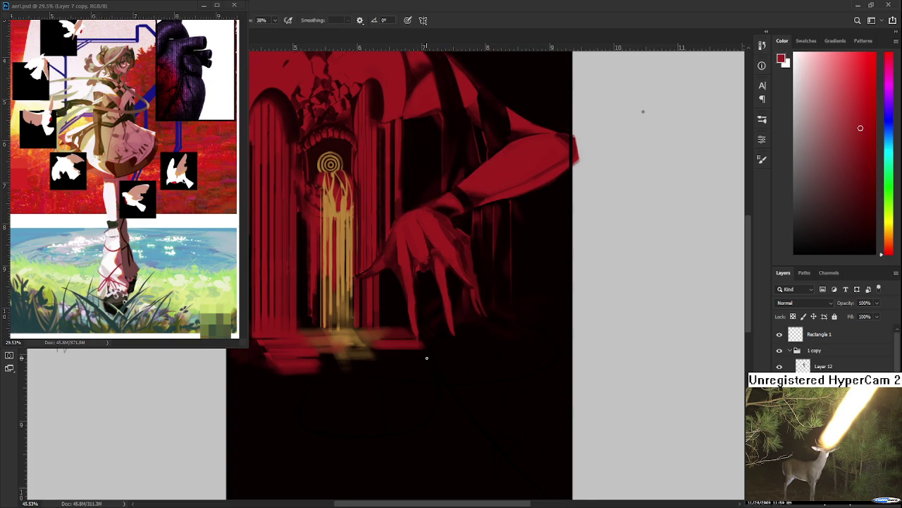
scroll(426, 357, "up", 2)
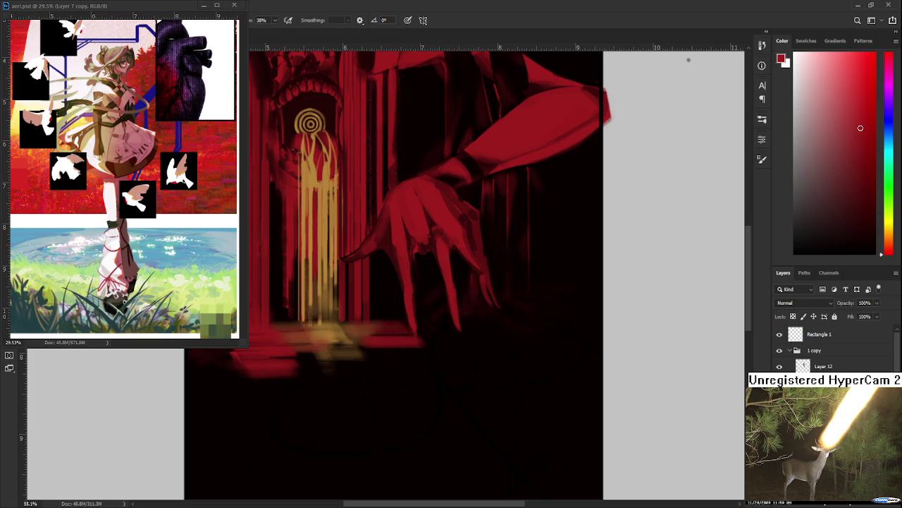
left_click(872, 52)
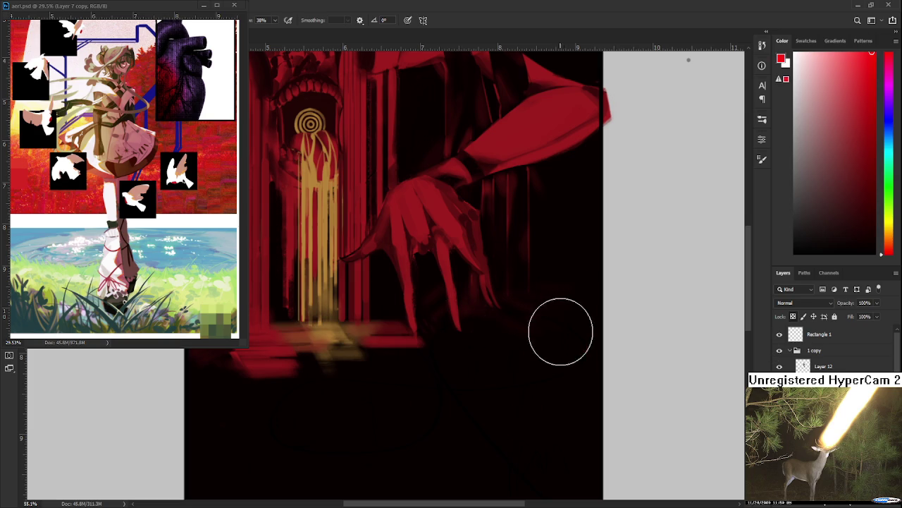
Step: Paint the ribbon's first loop, then extend it into a figure-eight with a diagonal tail
left_click_drag(431, 365, 588, 349)
left_click_drag(144, 358, 494, 440)
scroll(475, 387, "down", 2)
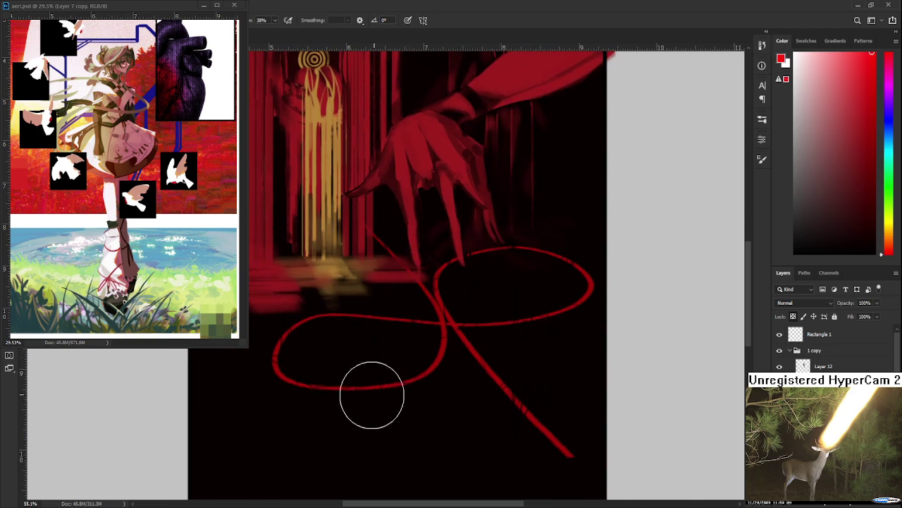
scroll(512, 456, "up", 3)
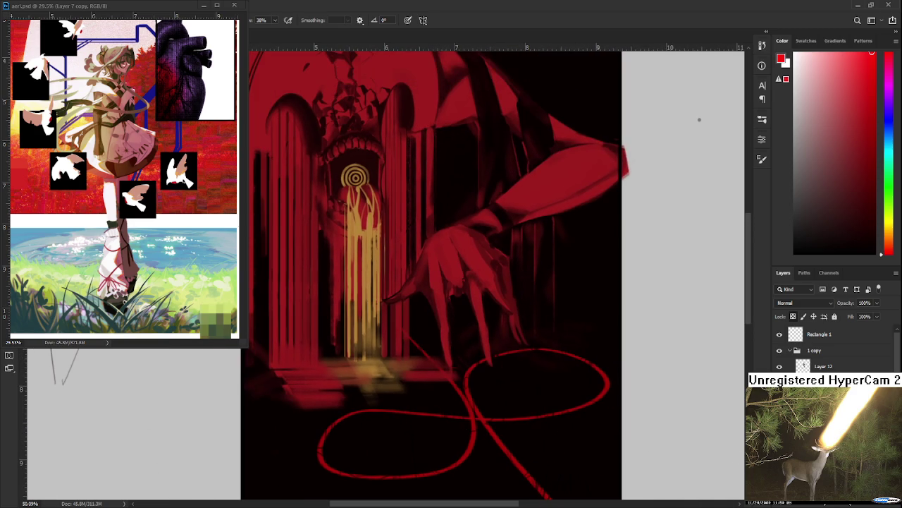
scroll(407, 430, "down", 2)
scroll(405, 427, "down", 1)
scroll(406, 427, "up", 1)
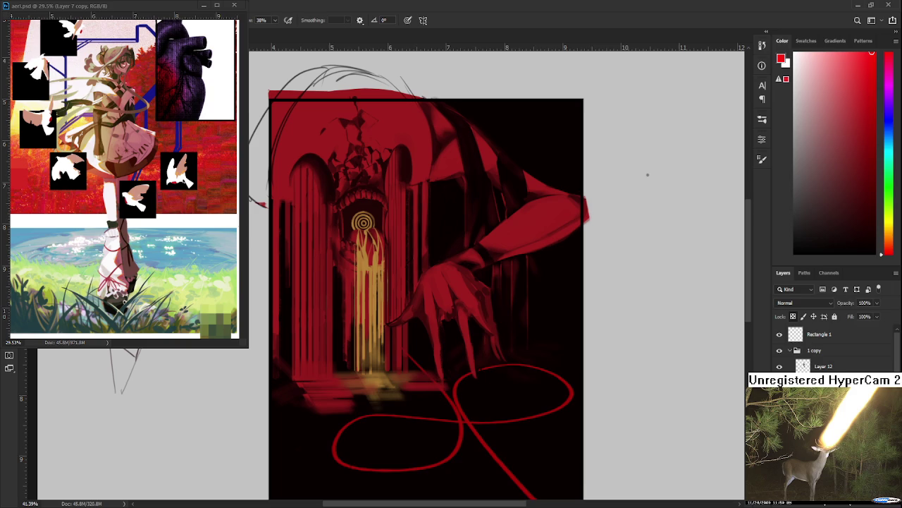
scroll(536, 452, "down", 2)
scroll(515, 446, "up", 1)
scroll(515, 446, "up", 1)
scroll(514, 440, "up", 1)
scroll(514, 442, "up", 1)
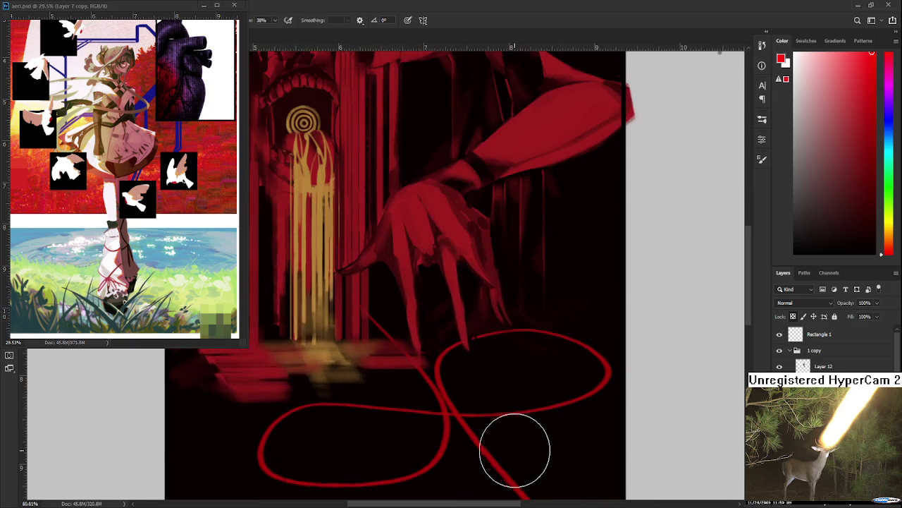
scroll(522, 416, "up", 1)
scroll(528, 395, "down", 1)
scroll(527, 396, "down", 2)
scroll(528, 396, "down", 1)
scroll(527, 396, "up", 1)
scroll(528, 398, "down", 1)
scroll(493, 388, "down", 1)
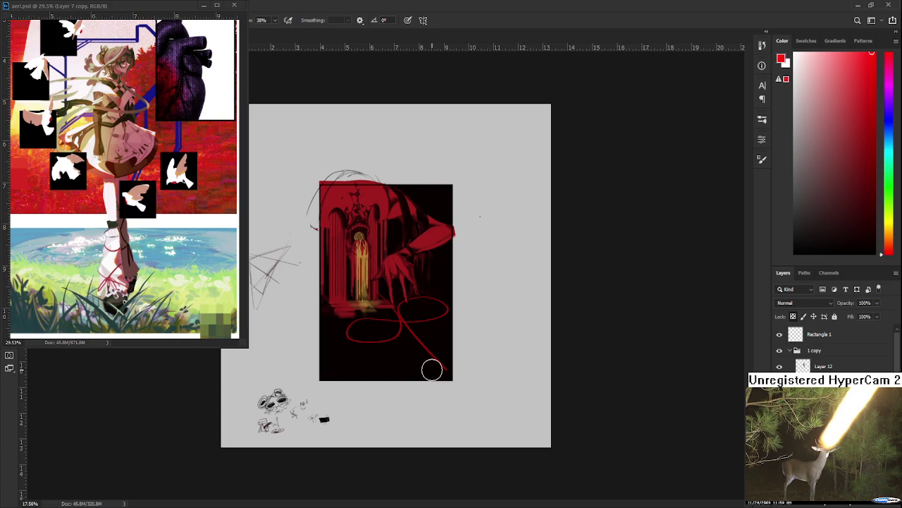
scroll(432, 369, "up", 1)
scroll(431, 369, "up", 2)
scroll(428, 369, "up", 1)
scroll(429, 369, "up", 1)
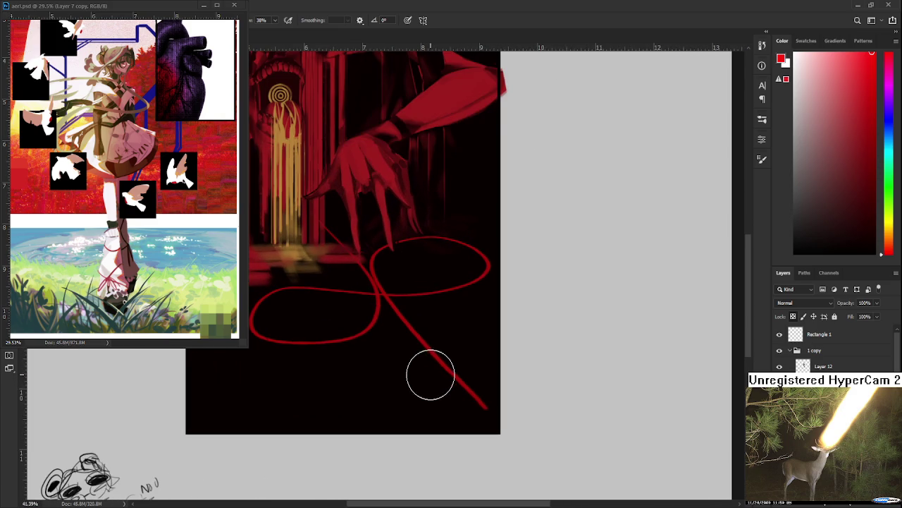
scroll(429, 374, "up", 1)
left_click_drag(430, 412, 434, 450)
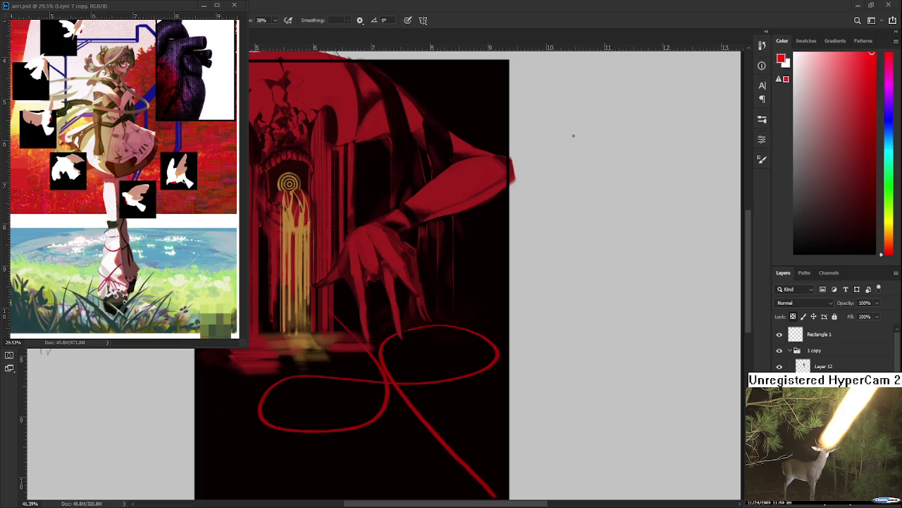
Step: Zoom and reframe the view on the clawed hand and the new ribbon
scroll(358, 419, "up", 1)
scroll(377, 360, "up", 1)
scroll(373, 357, "up", 1)
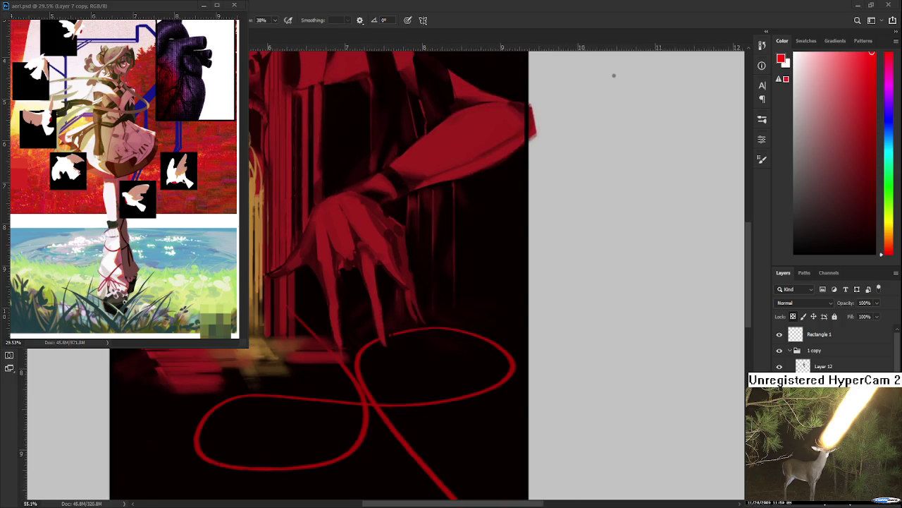
scroll(584, 108, "down", 2)
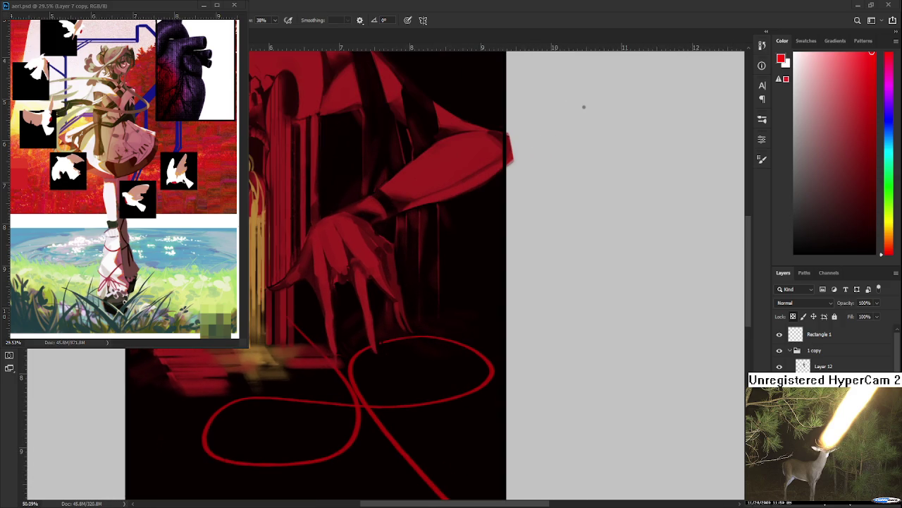
scroll(584, 107, "down", 2)
scroll(357, 369, "up", 1)
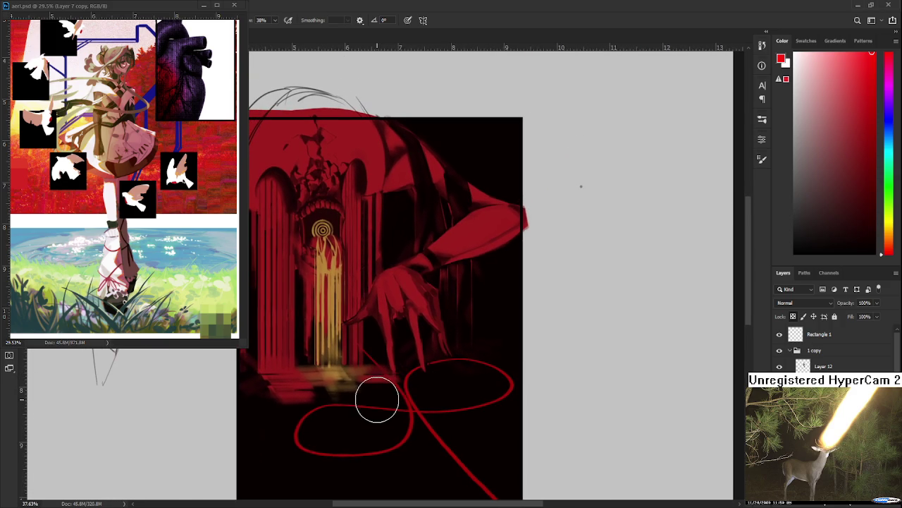
scroll(386, 307, "up", 1)
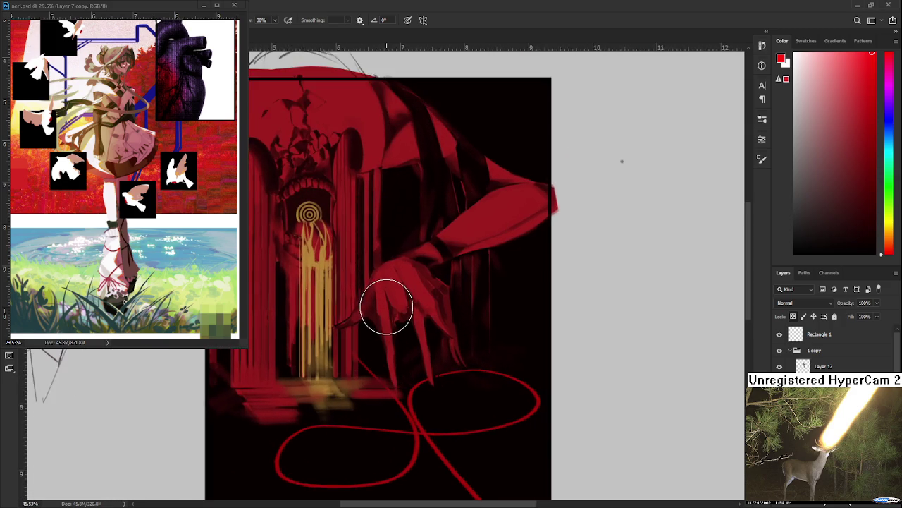
scroll(386, 306, "up", 1)
left_click_drag(407, 421, 416, 355)
scroll(417, 355, "up", 1)
scroll(416, 356, "up", 1)
Step: Sample a darker red and paint over part of the ribbon's diagonal tail
left_click(451, 362, "alt")
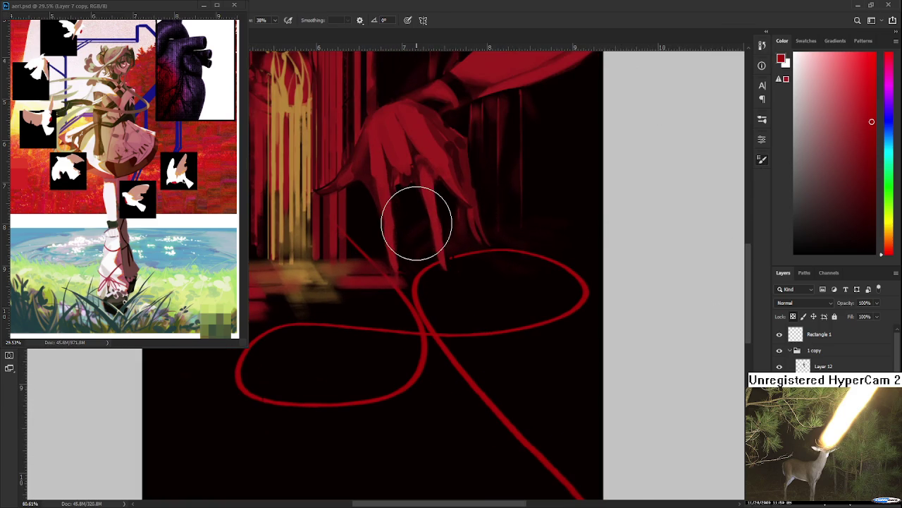
left_click(386, 216, "alt")
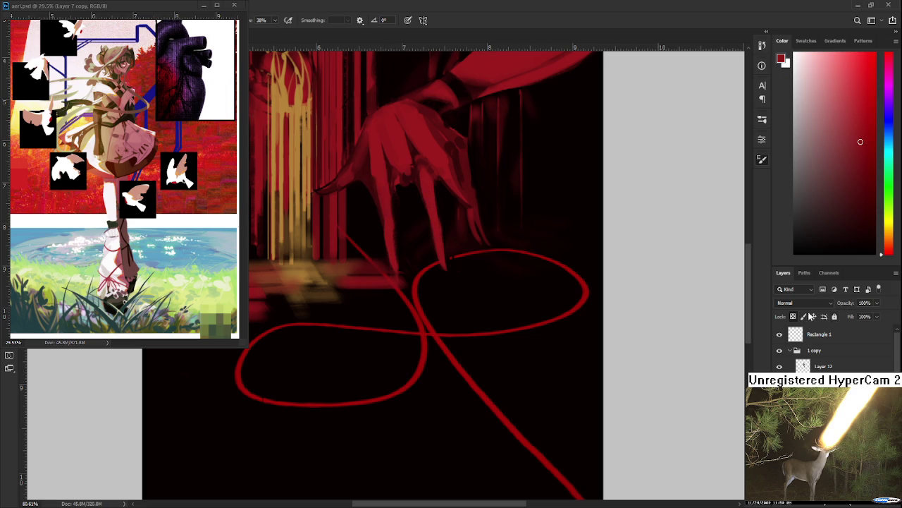
left_click(460, 340)
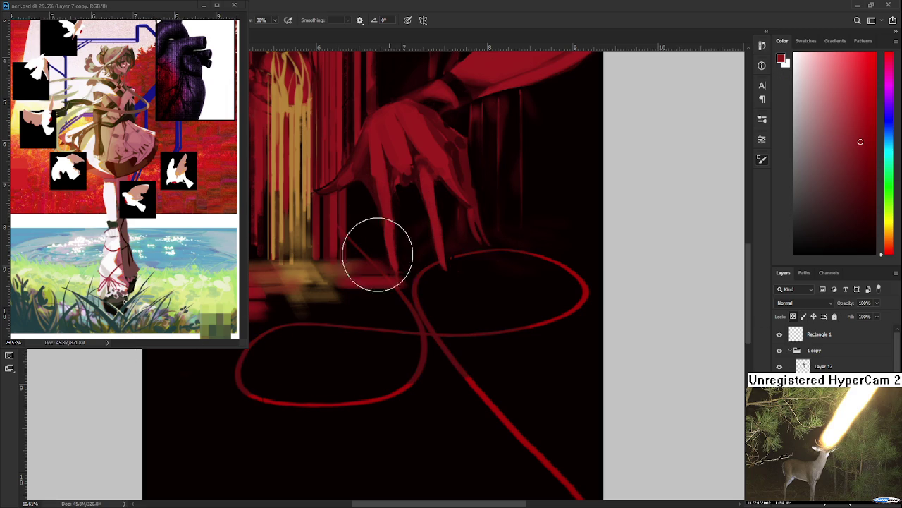
scroll(384, 378, "down", 2)
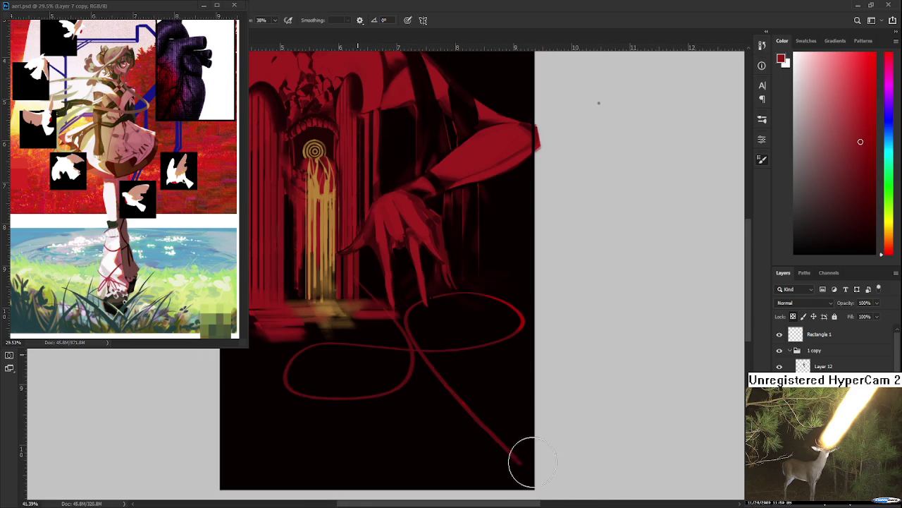
left_click(390, 228, "alt")
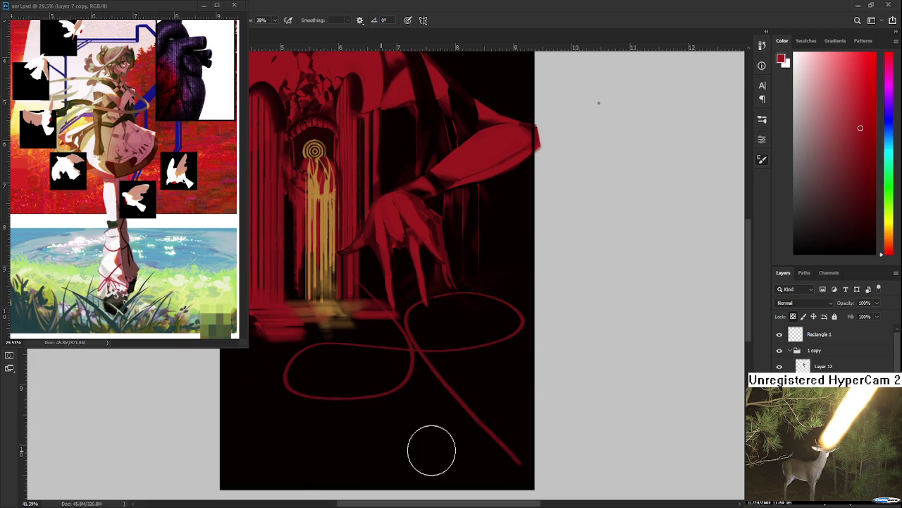
Step: Zoom in and out to review the darkened ribbon, then sample a new red from the hand
scroll(301, 363, "down", 2)
scroll(300, 362, "up", 1)
scroll(299, 359, "up", 1)
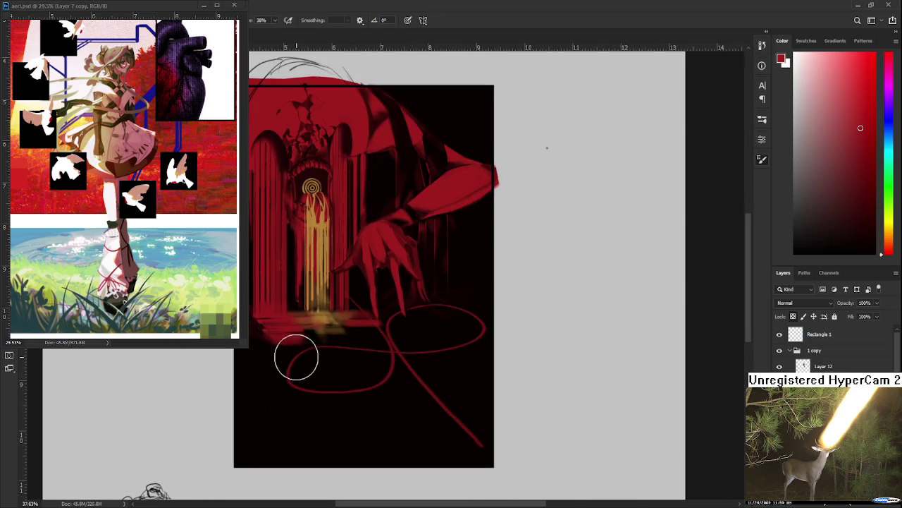
scroll(338, 349, "up", 1)
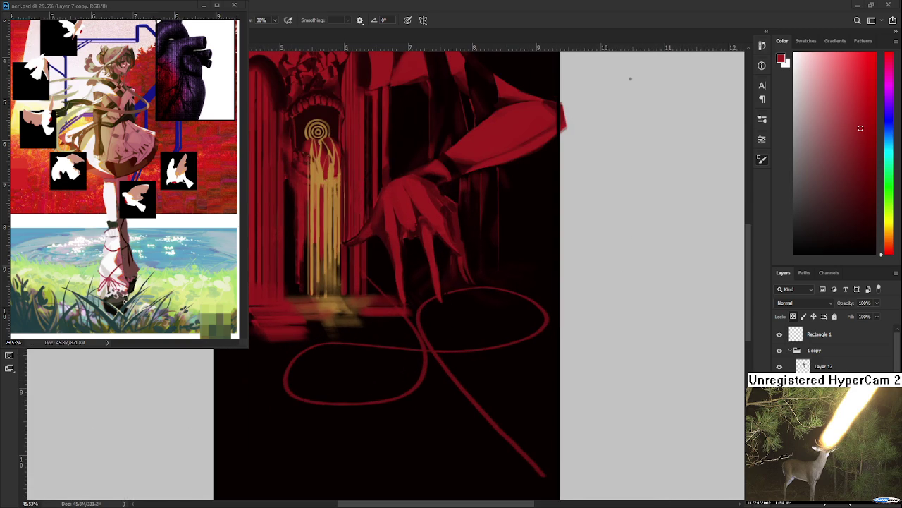
scroll(182, 202, "down", 1)
scroll(182, 202, "down", 1)
scroll(182, 203, "up", 1)
scroll(182, 203, "down", 1)
scroll(182, 202, "up", 1)
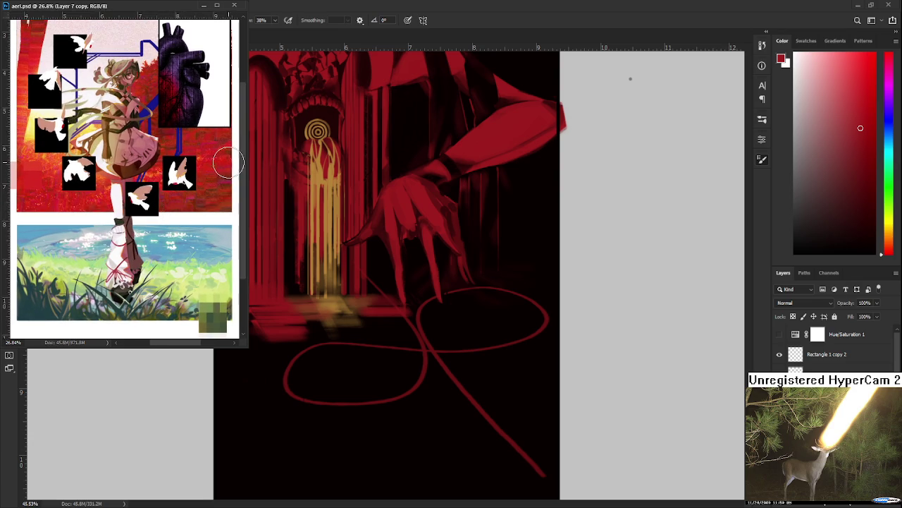
scroll(240, 161, "up", 2)
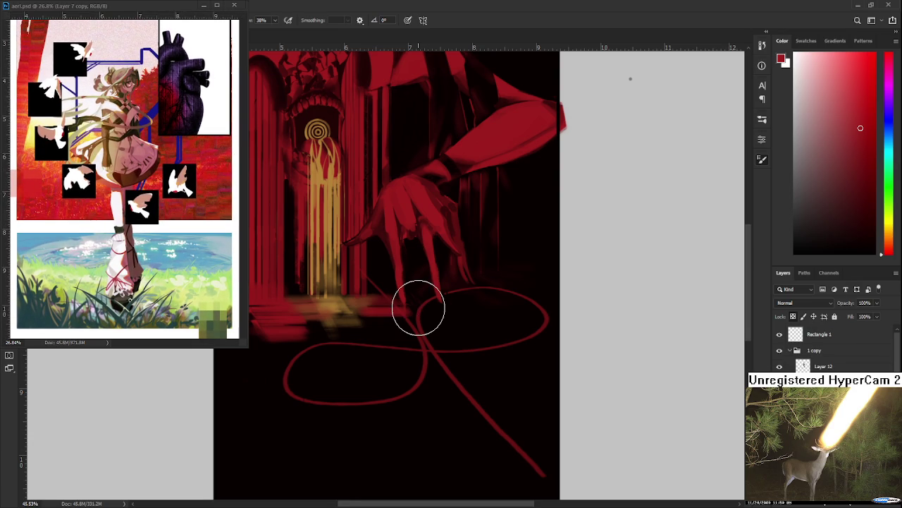
scroll(418, 308, "up", 2)
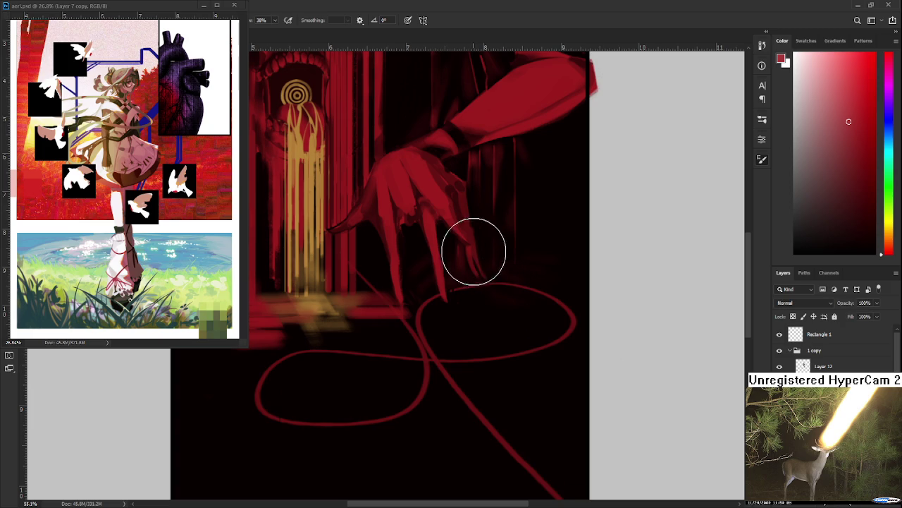
left_click(433, 238, "alt")
Step: Tilt the view about 45° and thicken the ribbon strand below the loop crossing
mouse_move(431, 240)
left_mouse_down()
mouse_move(378, 397)
mouse_move(382, 345)
left_mouse_up()
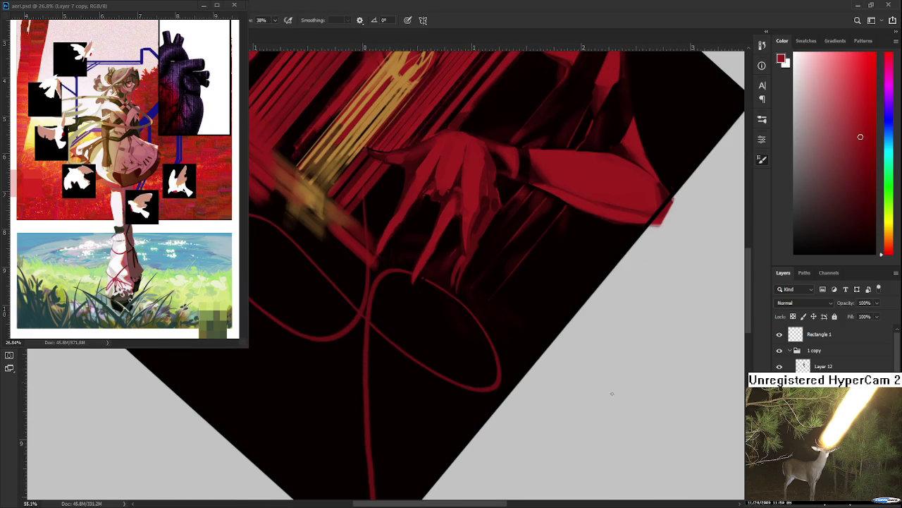
key("ctrl+z")
key("ctrl+shift+z")
mouse_move(366, 327)
left_mouse_down()
mouse_move(364, 318)
mouse_move(367, 416)
left_mouse_up()
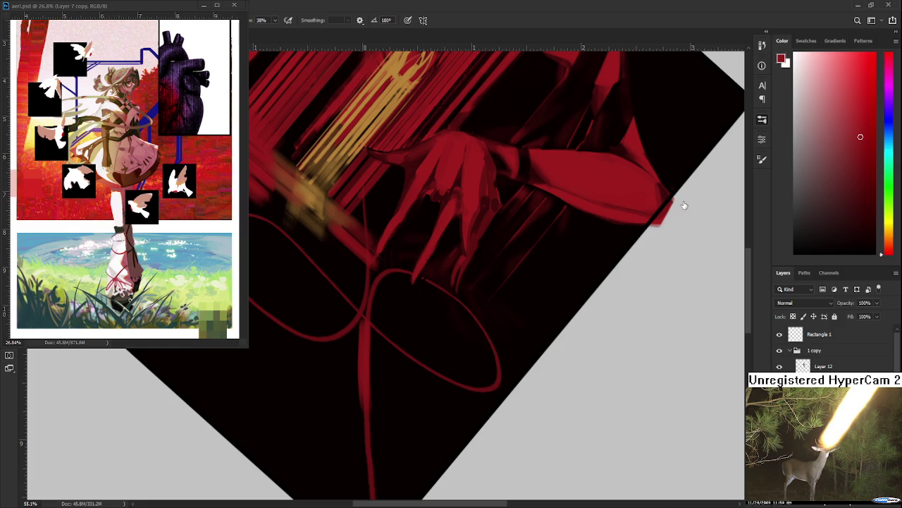
Step: Sample a darker red from the painting and rotate the view to a new angle
left_click_drag(449, 346, 431, 330)
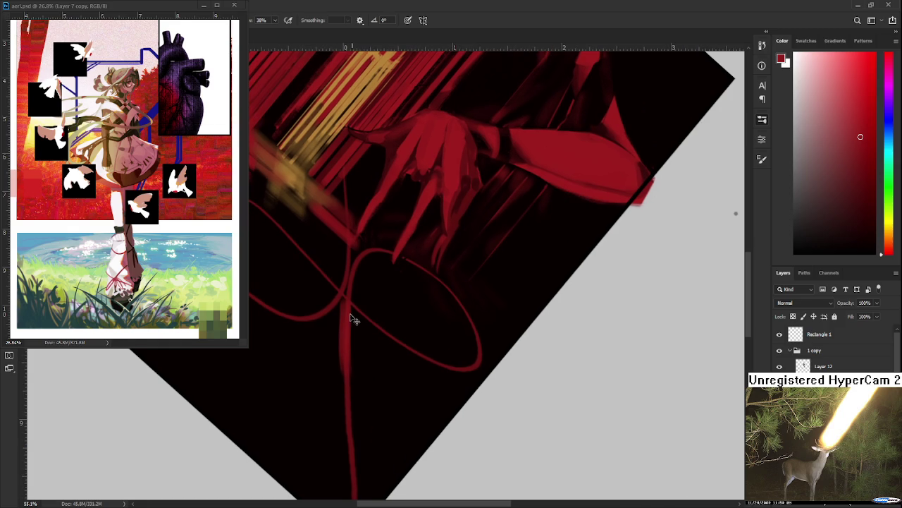
left_click(352, 309, "alt")
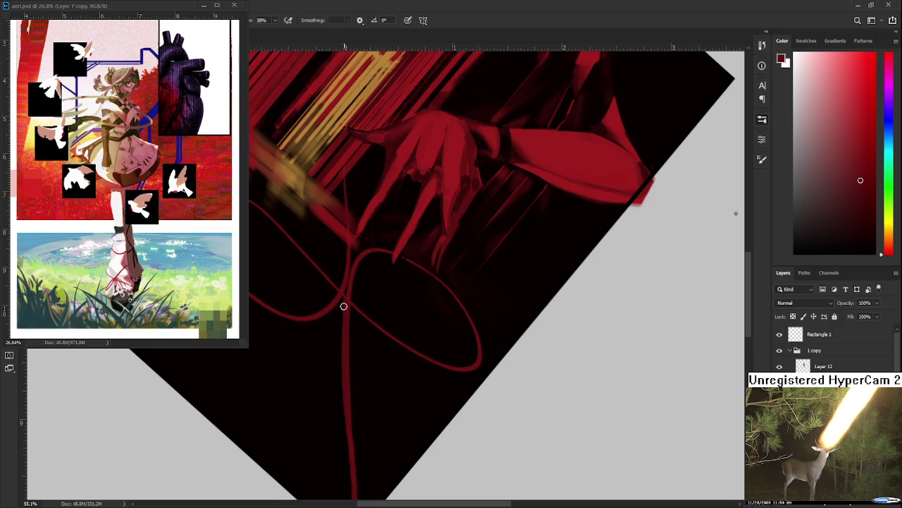
key("r")
mouse_move(337, 397)
left_mouse_down()
mouse_move(487, 306)
mouse_move(421, 280)
mouse_move(359, 309)
left_mouse_up()
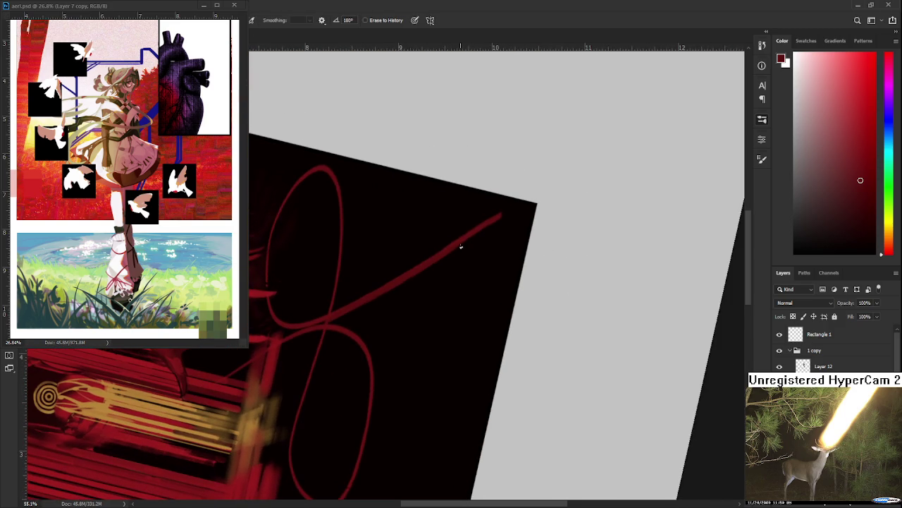
key("r")
left_click_drag(490, 238, 370, 331)
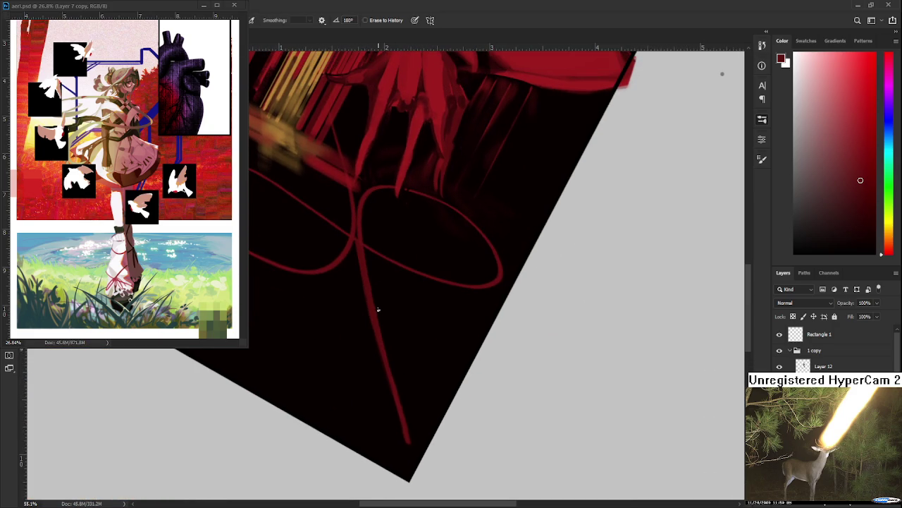
Step: Erase the lower tip of the red diagonal stroke, then rotate the view nearly upright
left_click_drag(404, 421, 408, 441)
left_click_drag(392, 378, 404, 411)
key("b")
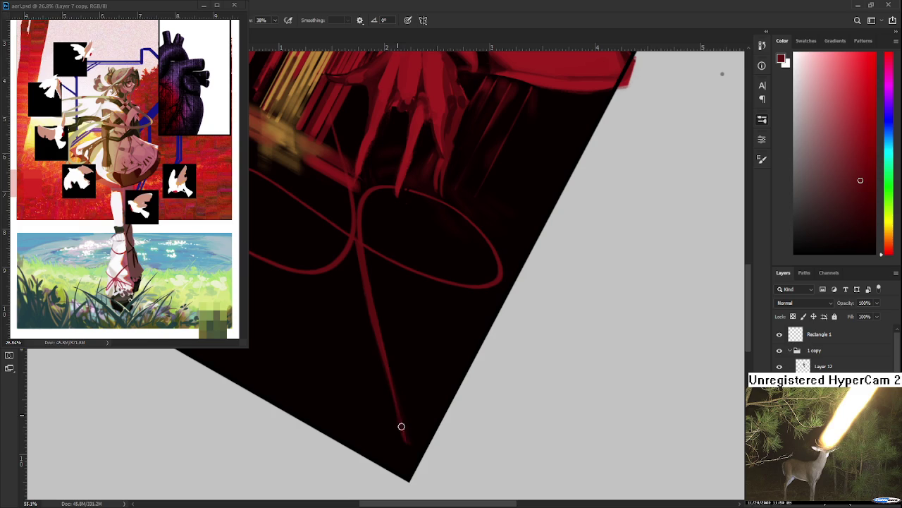
key("e")
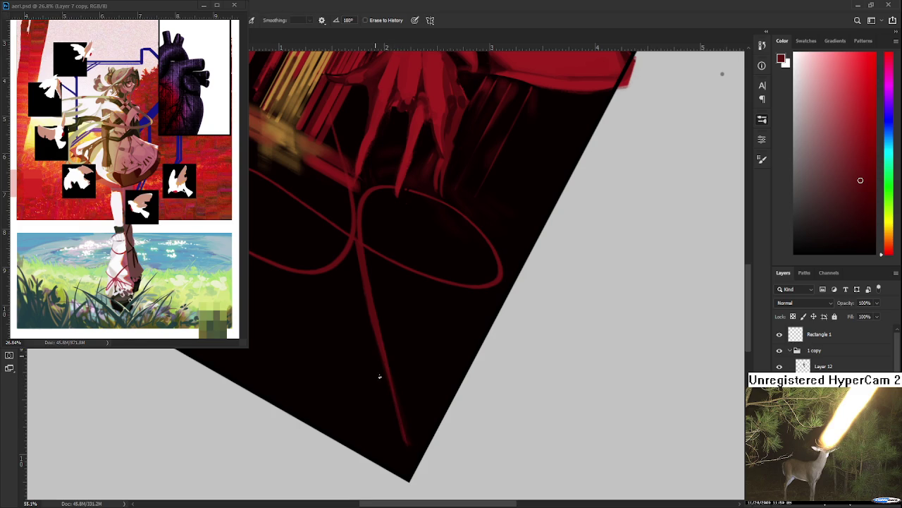
left_click_drag(375, 356, 332, 352)
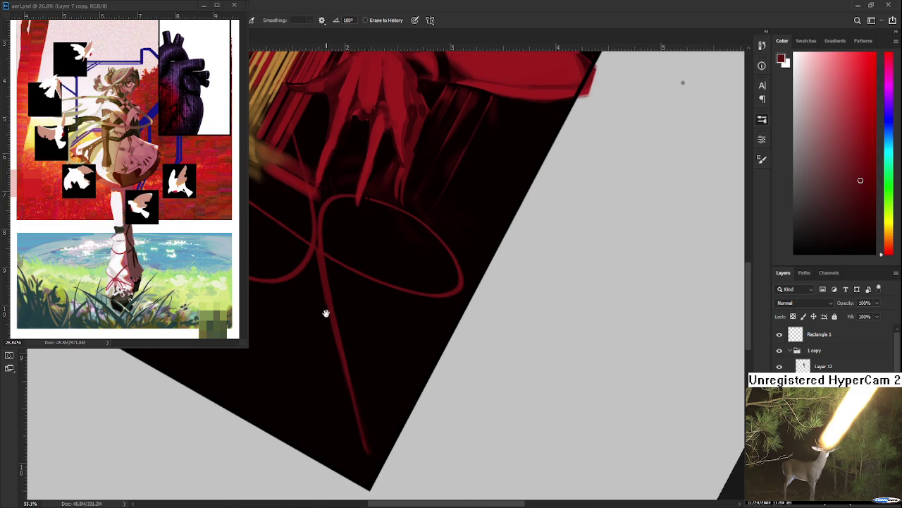
scroll(328, 326, "up", 2)
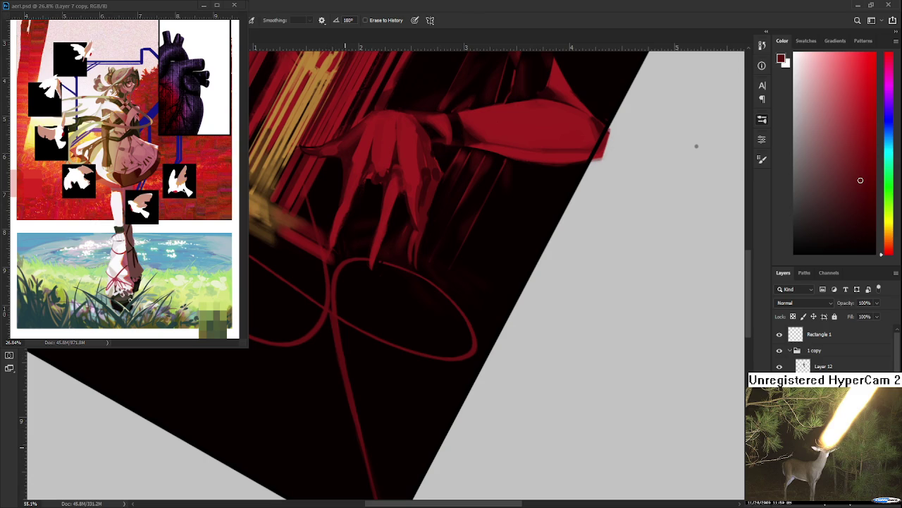
left_click_drag(697, 146, 650, 87)
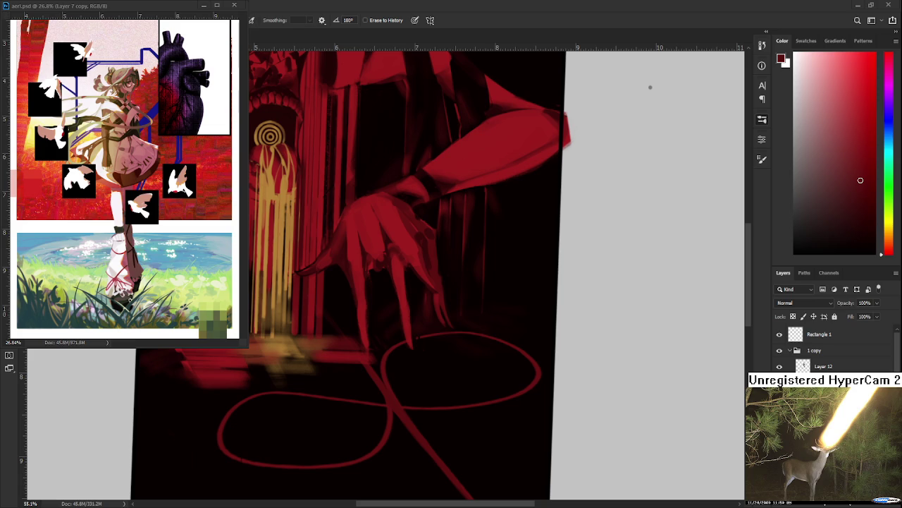
Step: Reset the steeply tilted canvas rotation with Escape so the view is nearly upright
key("Escape")
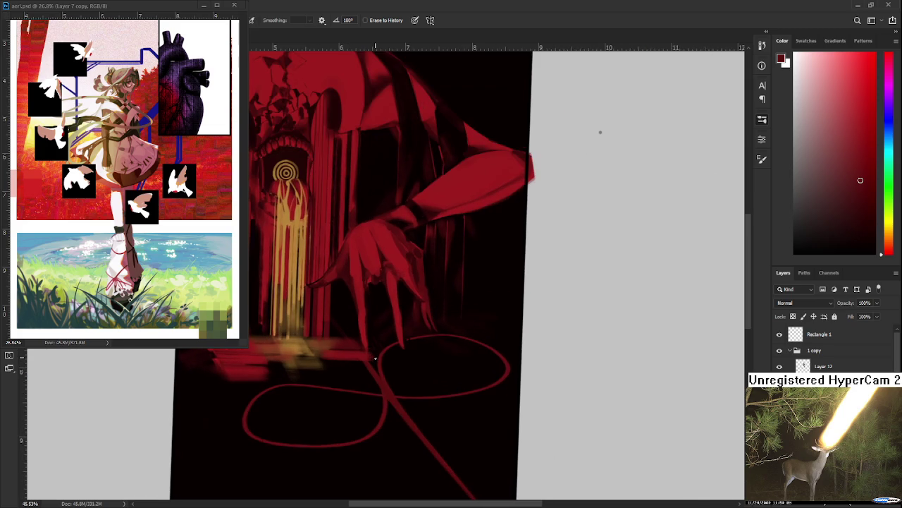
Step: Pan the painting, briefly reveal the grey background and sketch lines, then hide them
scroll(420, 398, "up", 2)
left_click_drag(419, 399, 450, 369)
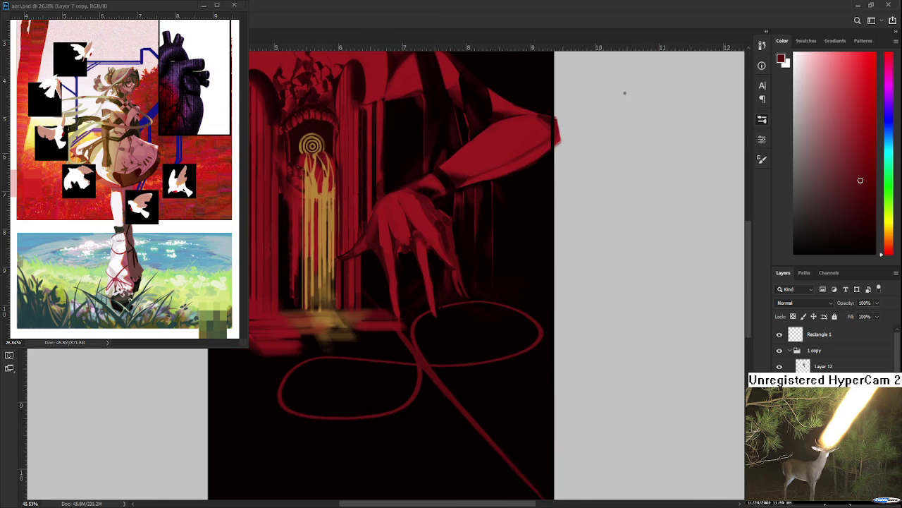
key("ctrl+comma")
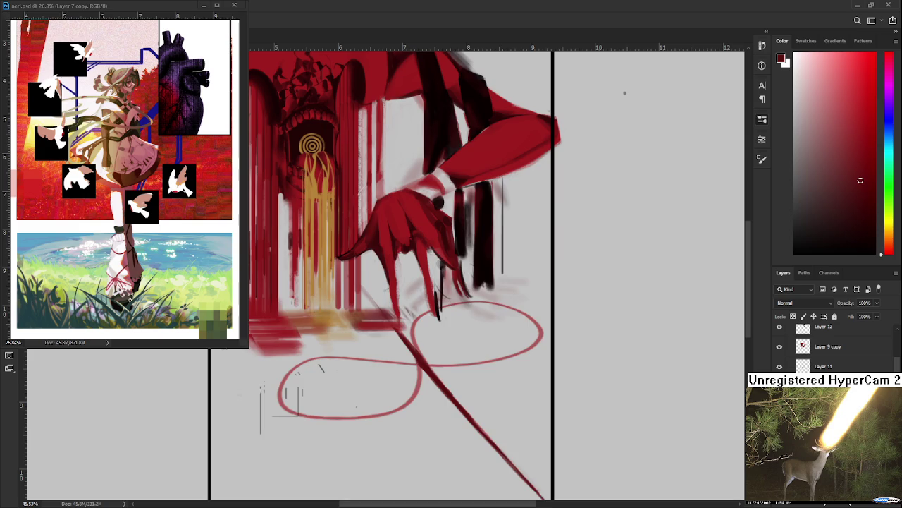
key("ctrl+comma")
Step: Paint a thicker stroke over the lower part of the red ribbon
key("b")
left_click_drag(360, 376, 460, 306)
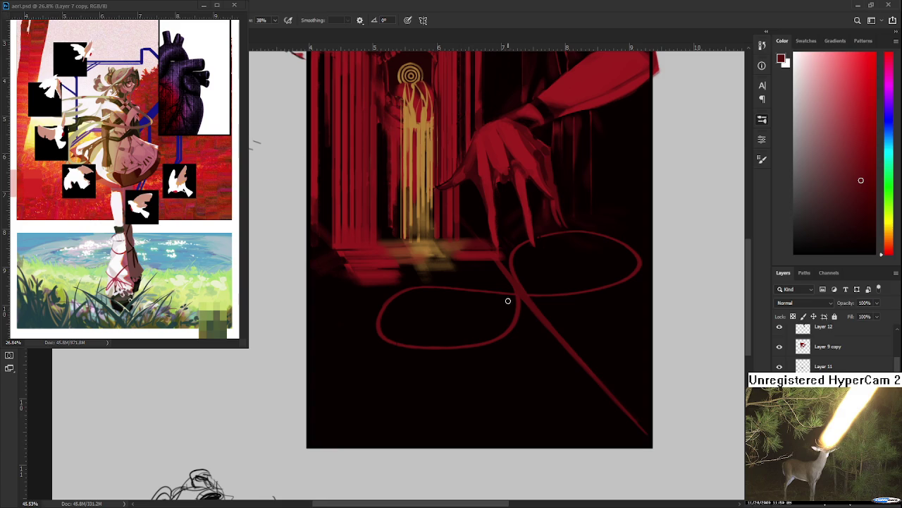
left_click_drag(510, 304, 492, 343)
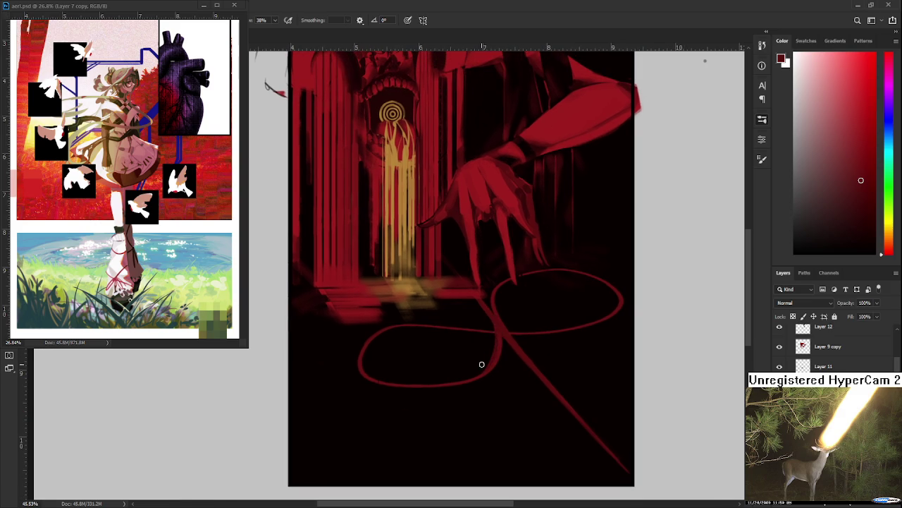
left_click_drag(495, 337, 465, 380)
Step: Rotate the canvas view about 100° then 40°, adjusting the zoom before resuming painting
key("r")
left_click_drag(494, 346, 414, 308)
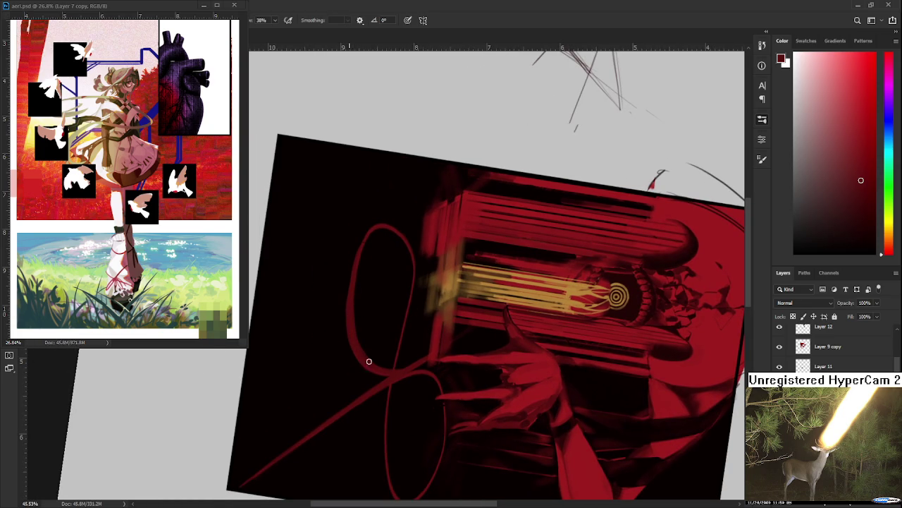
key("e")
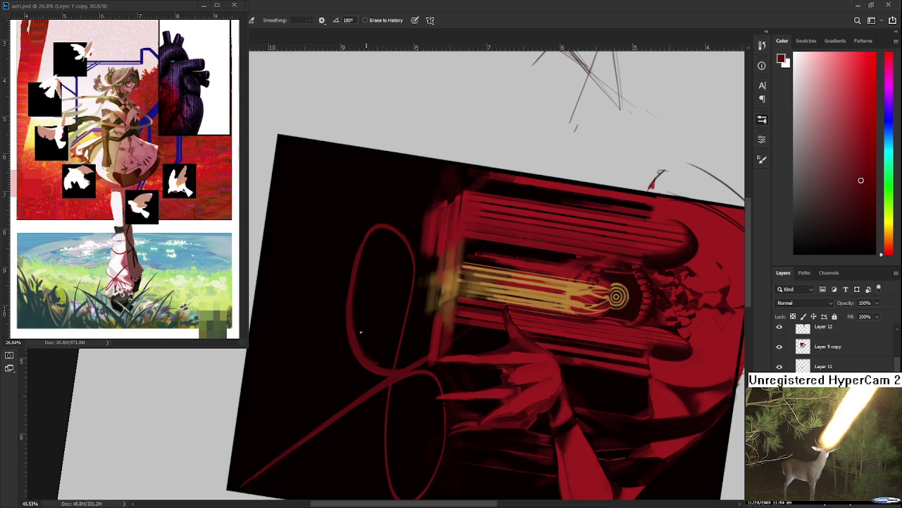
key("r")
mouse_move(387, 397)
left_mouse_down()
mouse_move(477, 365)
mouse_move(438, 342)
mouse_move(413, 343)
left_mouse_up()
scroll(477, 365, "down", 3)
scroll(439, 342, "up", 1)
scroll(413, 343, "up", 2)
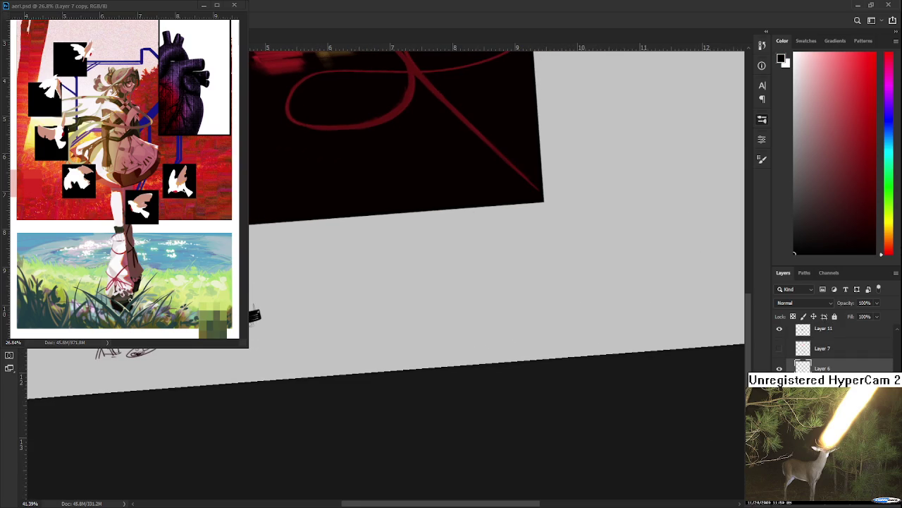
key("b")
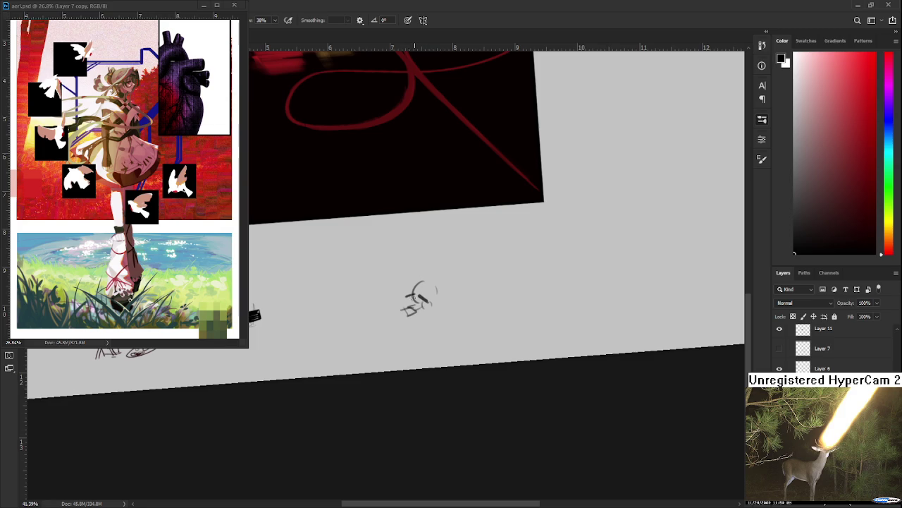
Step: Draw a small stroke in the grey margin, then pan and zoom so the painting fills the view
mouse_move(432, 286)
left_mouse_down()
mouse_move(445, 293)
mouse_move(403, 258)
mouse_move(462, 270)
mouse_move(451, 278)
left_mouse_up()
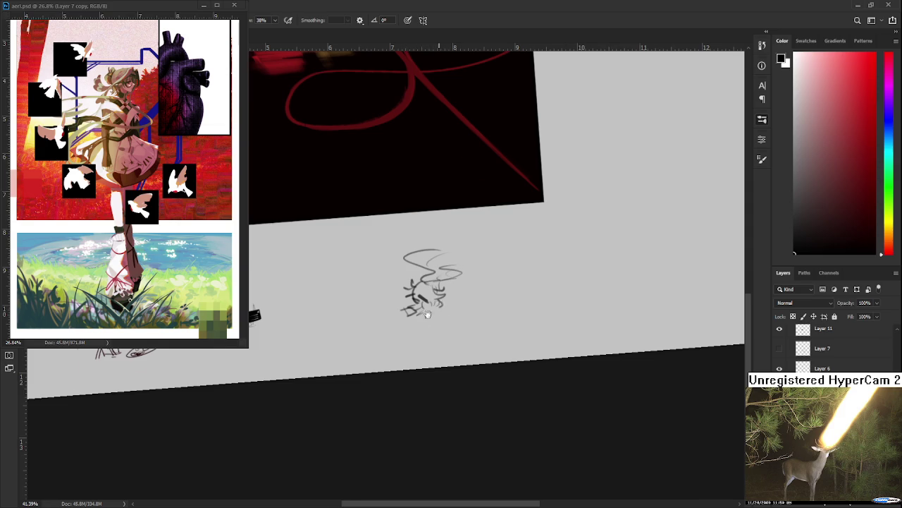
left_click_drag(433, 309, 401, 348)
mouse_move(455, 330)
left_mouse_down()
mouse_move(444, 278)
mouse_move(484, 364)
mouse_move(453, 387)
mouse_move(418, 360)
left_mouse_up()
scroll(418, 359, "up", 1)
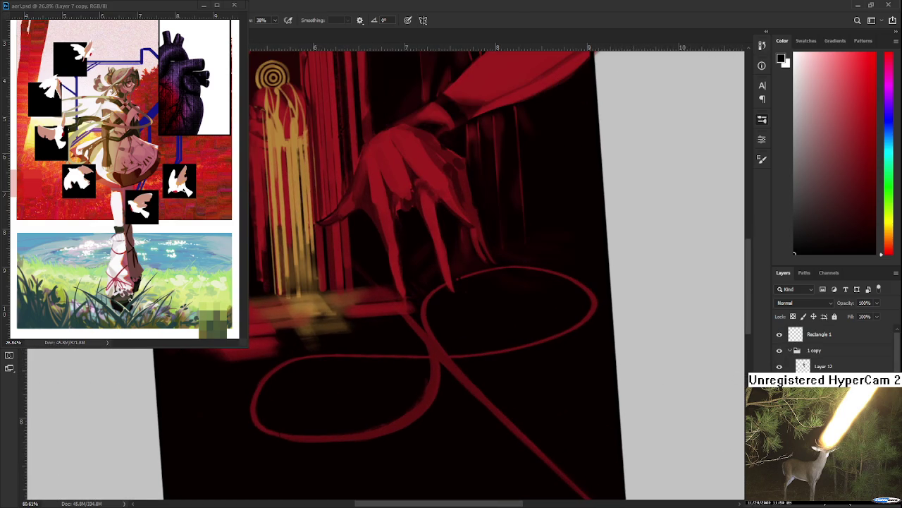
scroll(818, 349, "down", 1)
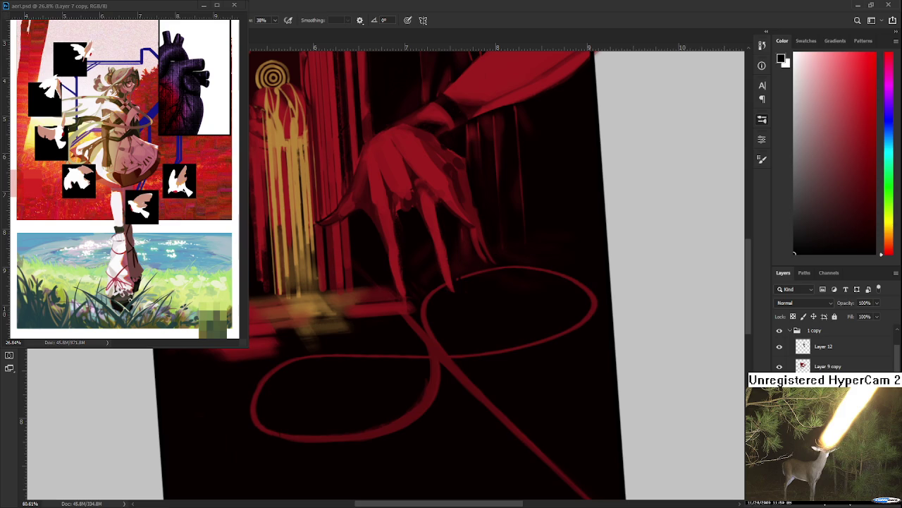
mouse_move(421, 353)
left_mouse_down()
mouse_move(411, 304)
mouse_move(389, 313)
left_mouse_up()
Step: Pick a dark red and paint the ribbon loop's left side thicker and brighter
key("e")
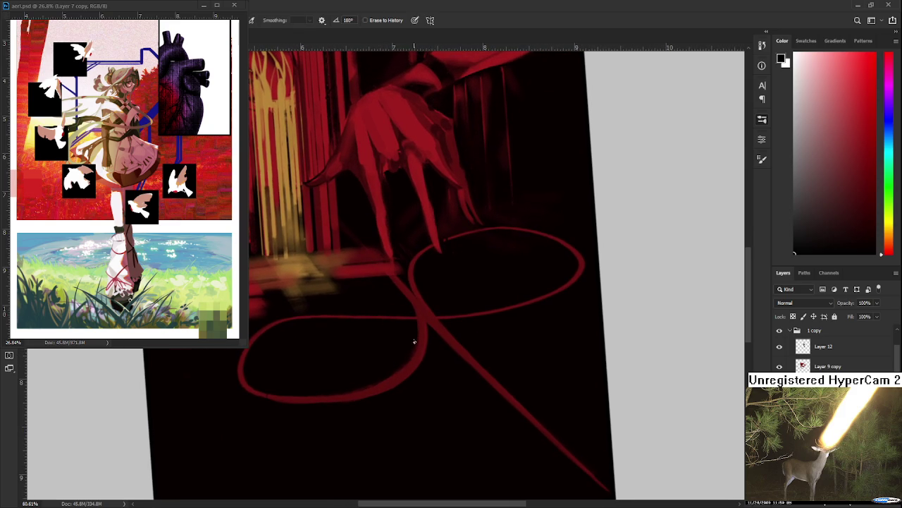
mouse_move(411, 344)
left_mouse_down()
mouse_move(345, 332)
mouse_move(354, 346)
left_mouse_up()
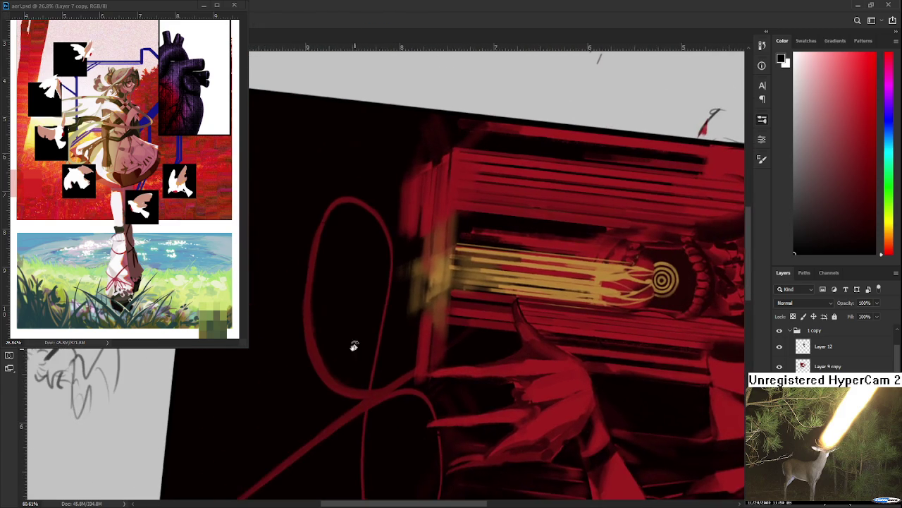
left_click(320, 229, "alt")
left_click_drag(308, 272, 305, 336)
left_click_drag(311, 241, 306, 309)
scroll(312, 275, "up", 2)
Step: Erase along the loop's left edge to thin it, rotating the view about 35° and back
key("e")
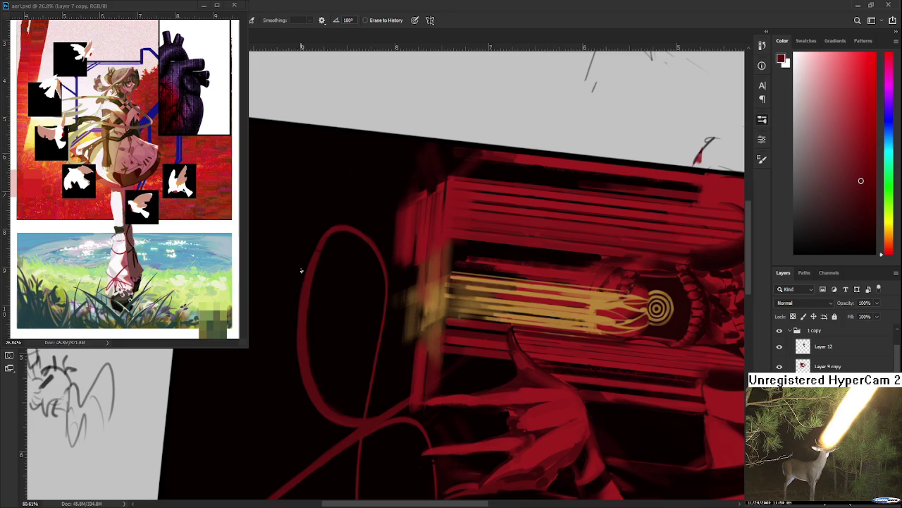
left_click_drag(320, 367, 322, 374)
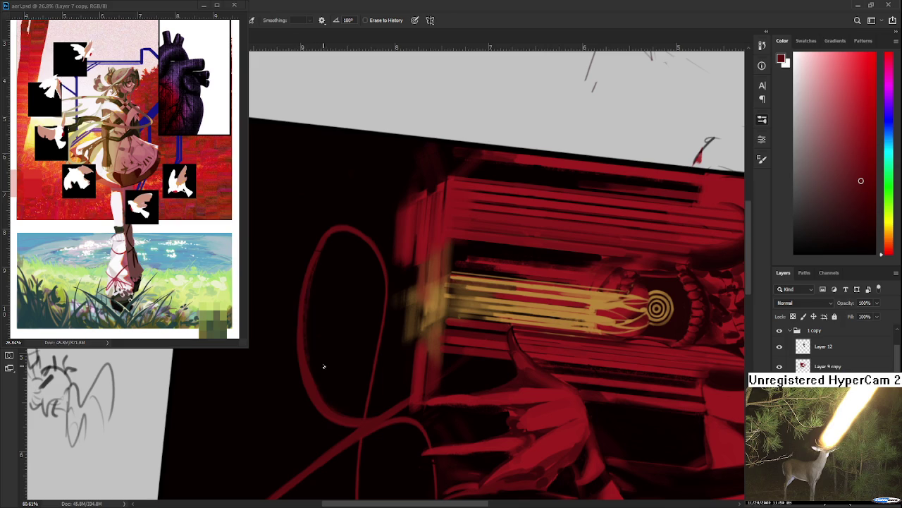
left_click_drag(322, 261, 320, 385)
key("b")
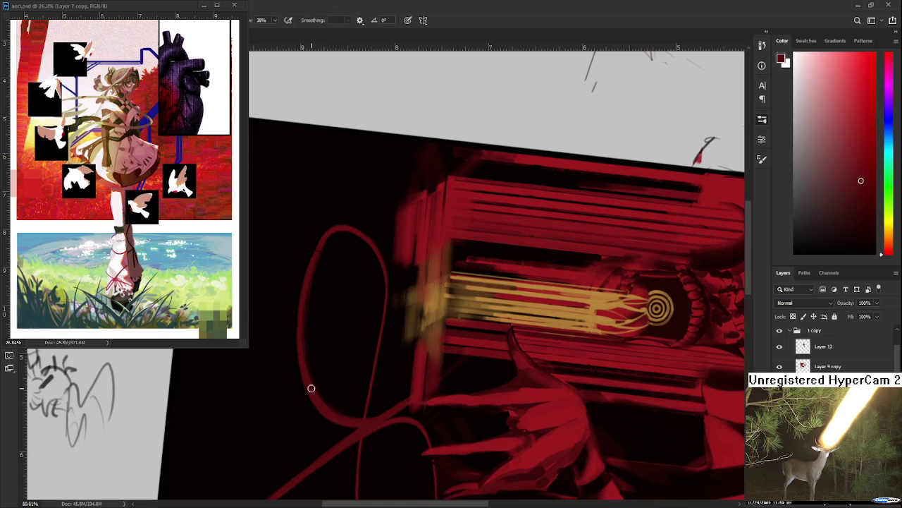
key("r")
left_click_drag(312, 370, 349, 342)
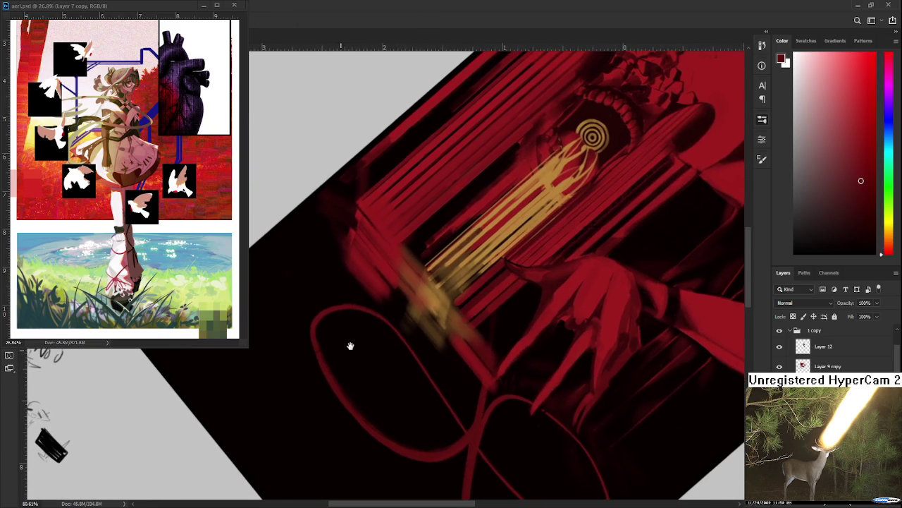
key("e")
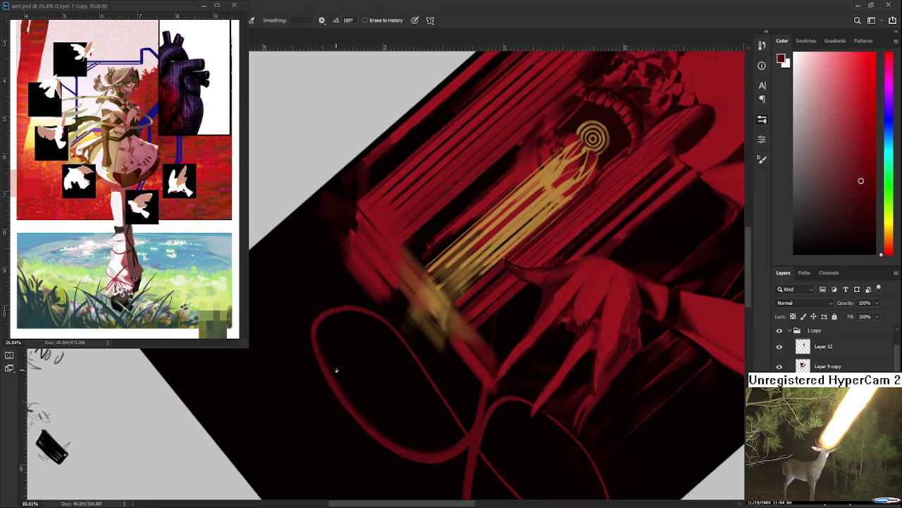
key("r")
left_click_drag(332, 361, 389, 345)
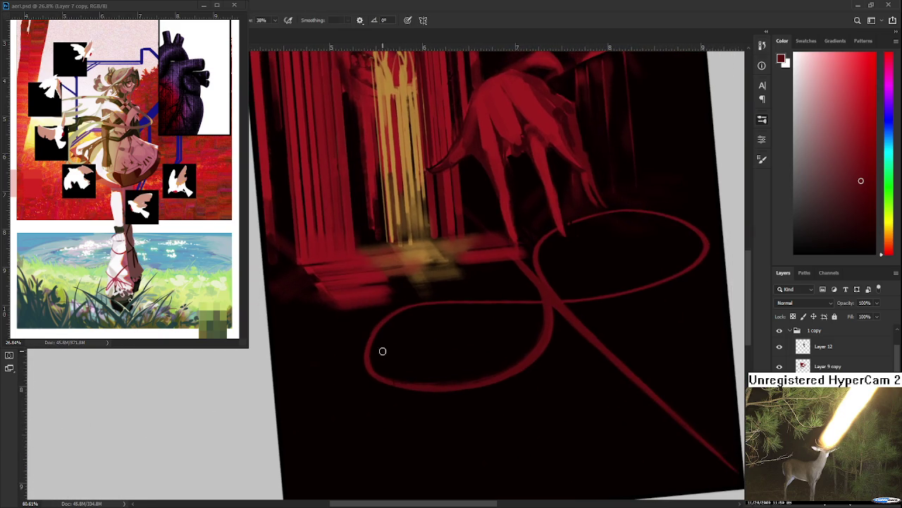
Step: Alternate brush and eraser over the ribbon loops while shifting and tilting the view
key("e")
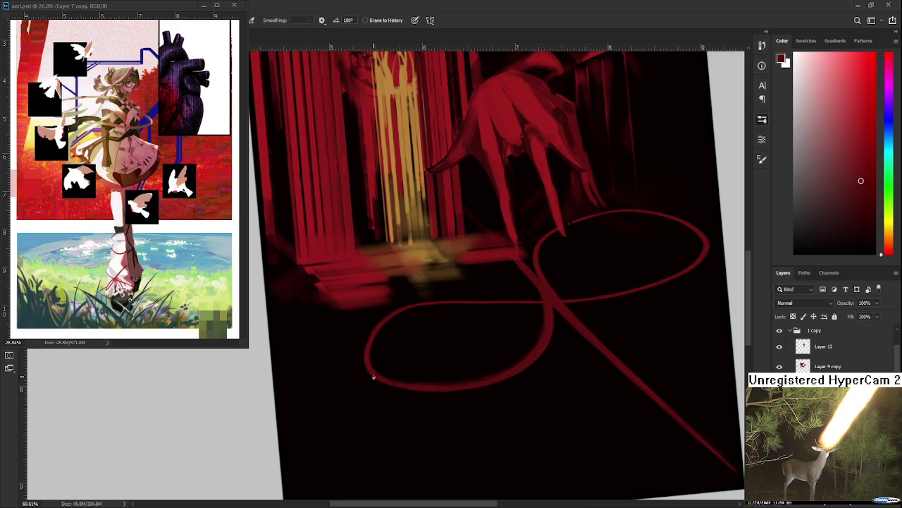
mouse_move(381, 384)
left_mouse_down()
mouse_move(427, 332)
mouse_move(418, 388)
mouse_move(447, 344)
mouse_move(426, 347)
mouse_move(447, 266)
left_mouse_up()
key("r")
key("b")
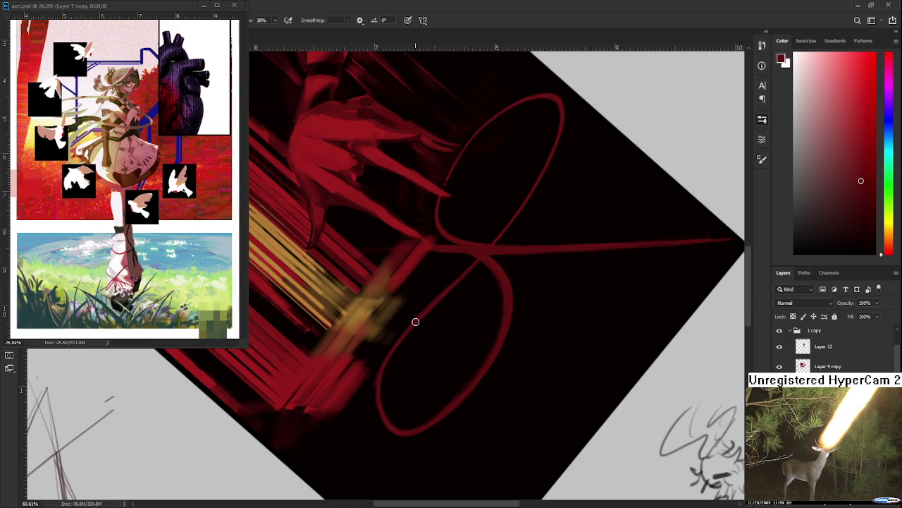
key("e")
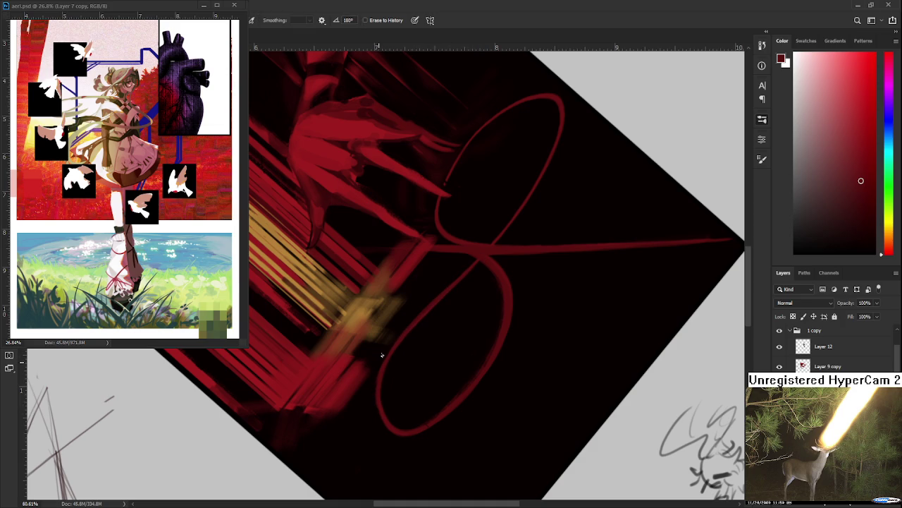
key("b")
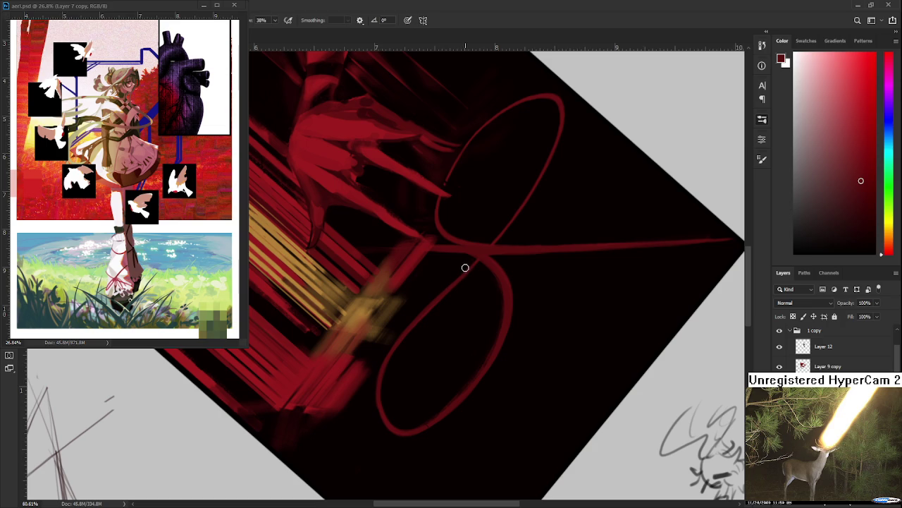
left_click_drag(487, 259, 455, 291)
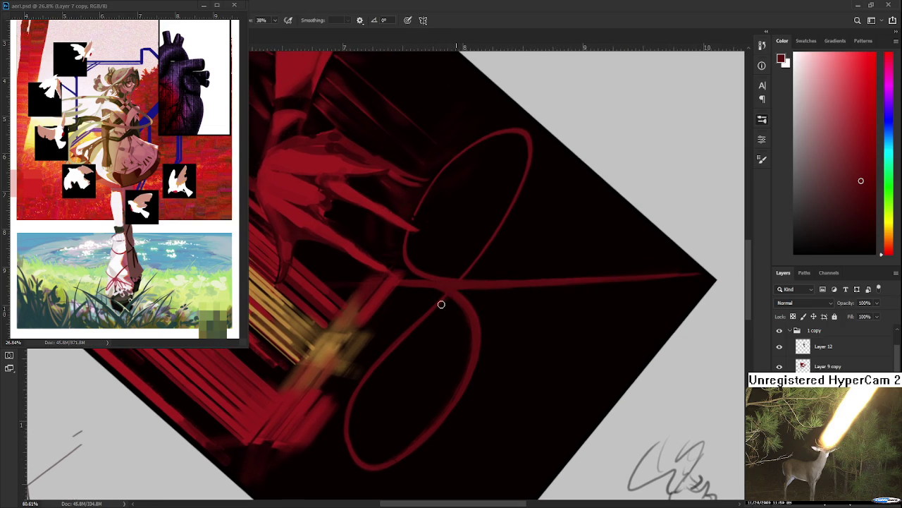
key("e")
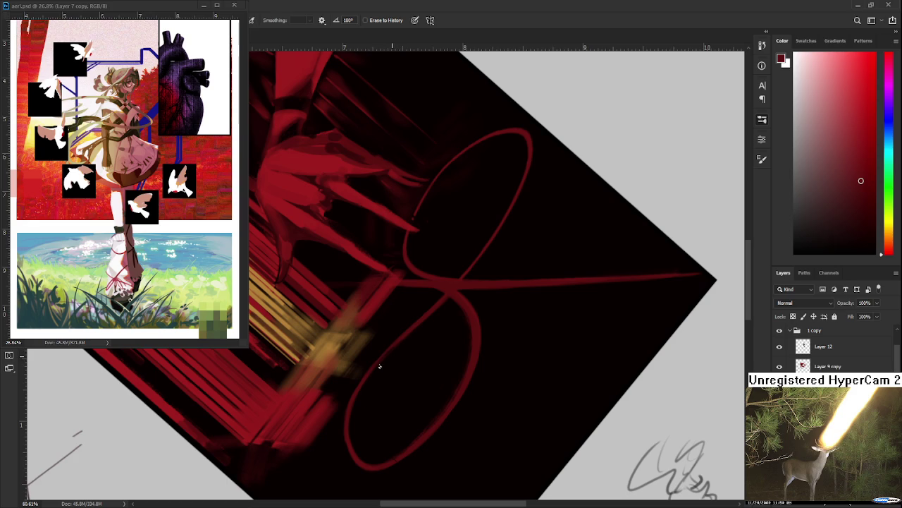
key("r")
mouse_move(368, 418)
left_mouse_down()
mouse_move(469, 323)
mouse_move(461, 328)
left_mouse_up()
key("b")
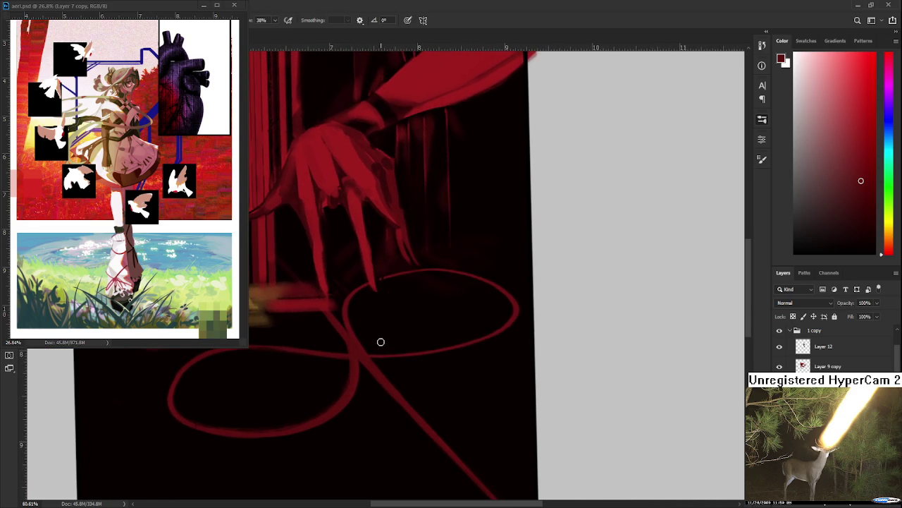
Step: Restroke the upper loop's lower-right edge brighter, then turn the view about 110°
mouse_move(368, 355)
left_mouse_down()
mouse_move(455, 345)
mouse_move(373, 356)
mouse_move(481, 328)
left_mouse_up()
key("ctrl+z")
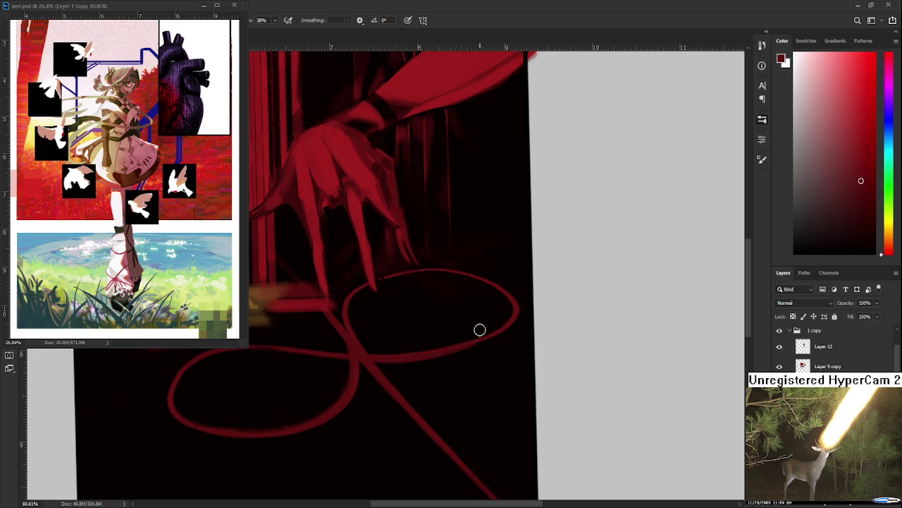
left_click_drag(436, 354, 501, 327)
key("r")
mouse_move(515, 334)
left_mouse_down()
mouse_move(496, 358)
mouse_move(336, 386)
mouse_move(341, 420)
left_mouse_up()
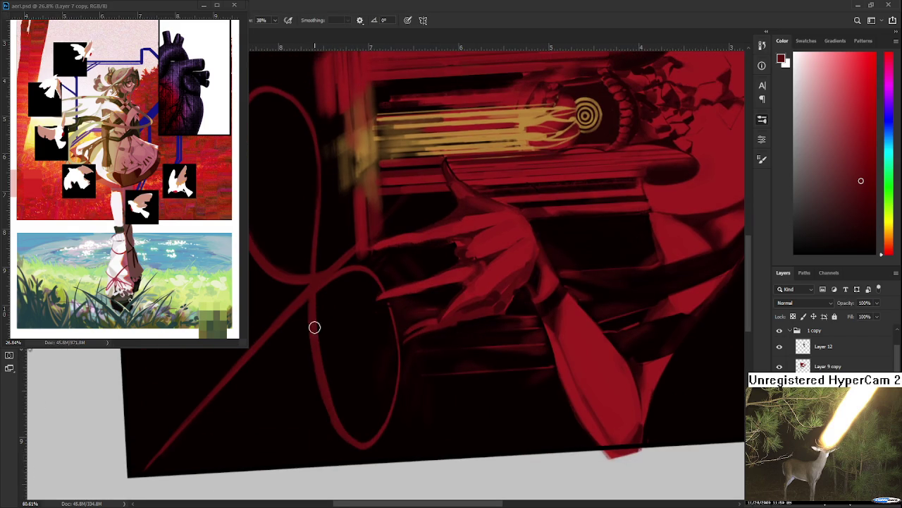
key("r")
left_click_drag(352, 443, 305, 362)
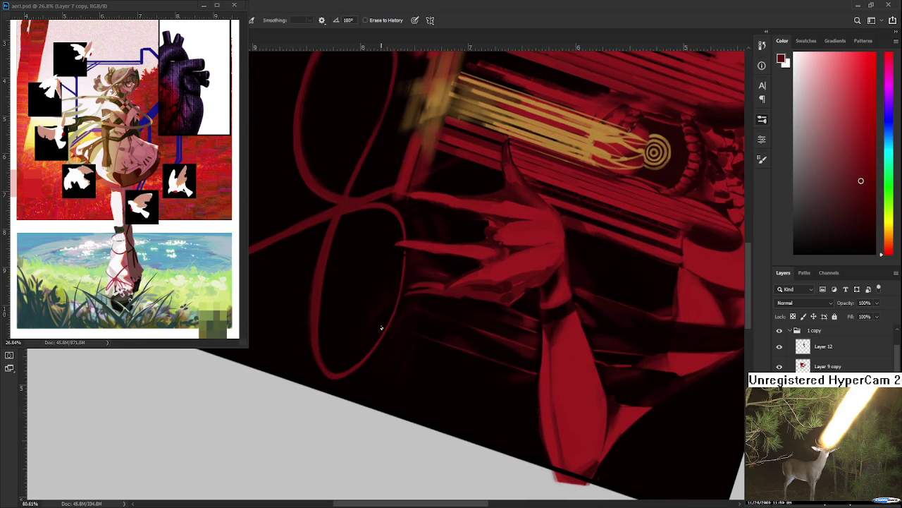
Step: Toggle brush and eraser while shifting, rotating and zooming the view over the ribbon loops
key("b")
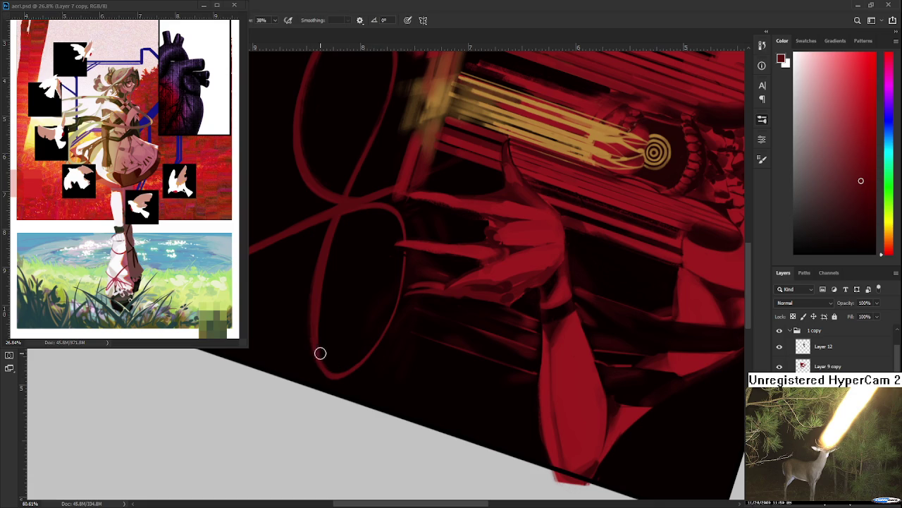
key("e")
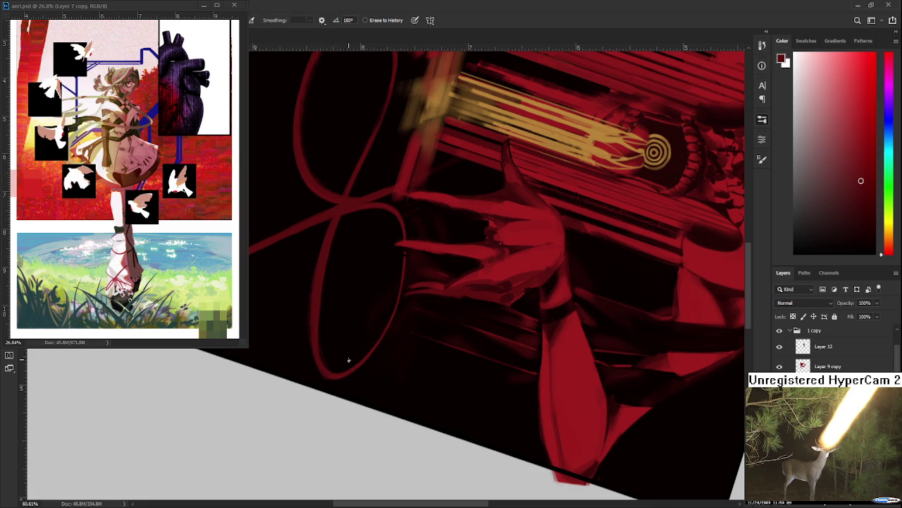
mouse_move(382, 299)
left_mouse_down()
mouse_move(377, 310)
mouse_move(407, 314)
mouse_move(425, 238)
mouse_move(375, 274)
left_mouse_up()
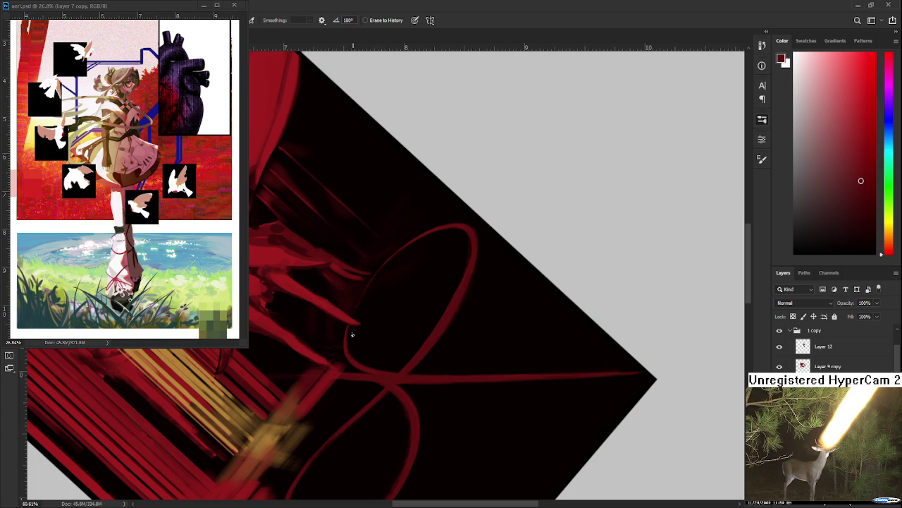
mouse_move(426, 239)
left_mouse_down()
mouse_move(478, 306)
mouse_move(450, 336)
left_mouse_up()
scroll(450, 336, "down", 2)
scroll(450, 336, "up", 1)
scroll(435, 317, "up", 1)
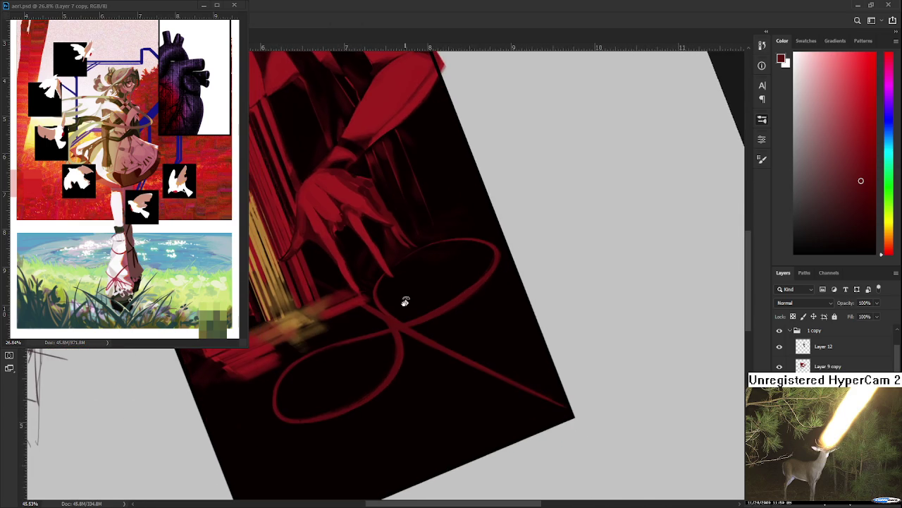
key("e")
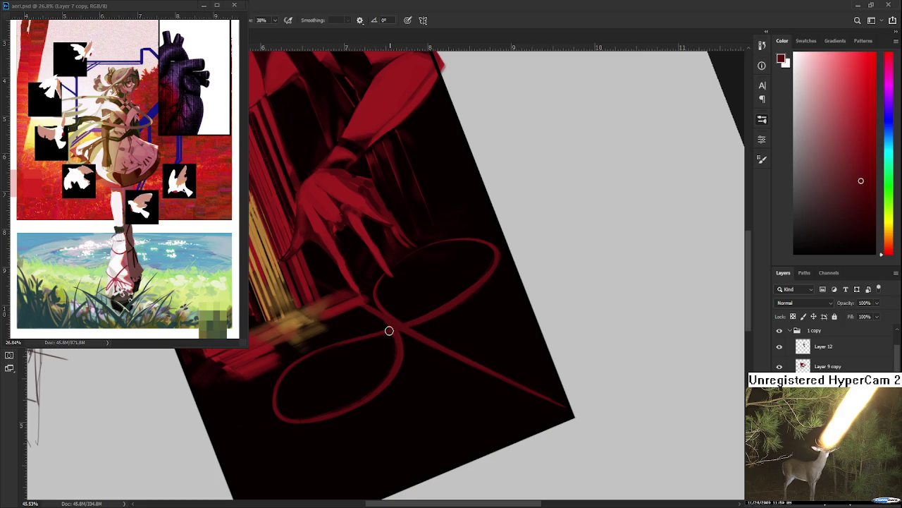
mouse_move(400, 326)
left_mouse_down()
mouse_move(403, 346)
mouse_move(382, 382)
mouse_move(386, 371)
left_mouse_up()
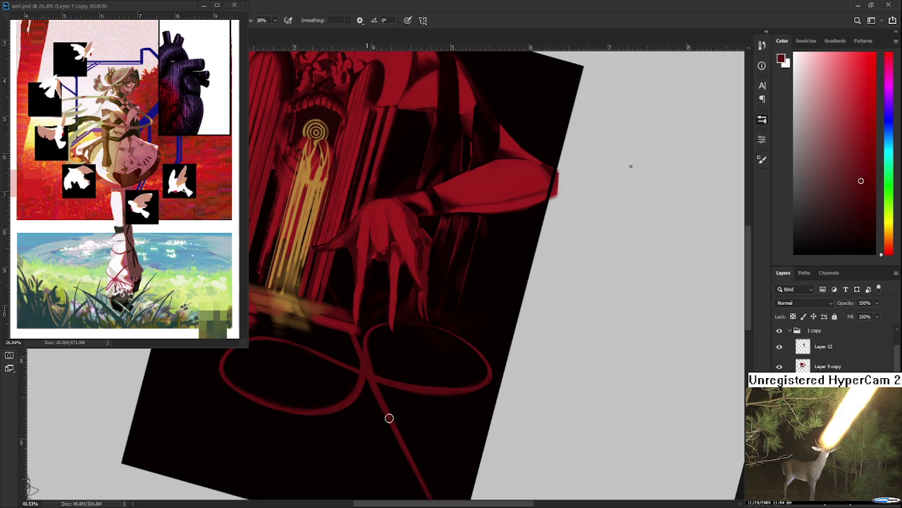
Step: Alternate erasing and painting on the loop edge, rotating the view further counter-clockwise
key("e")
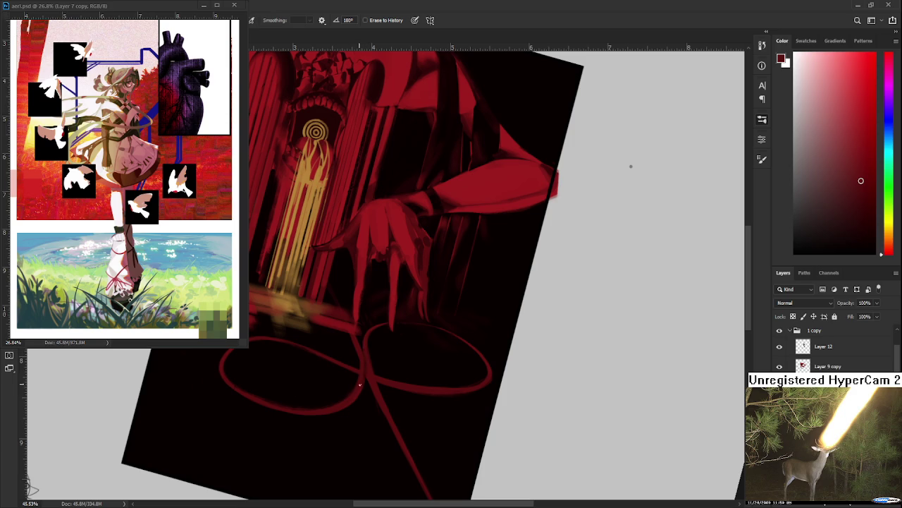
key("b")
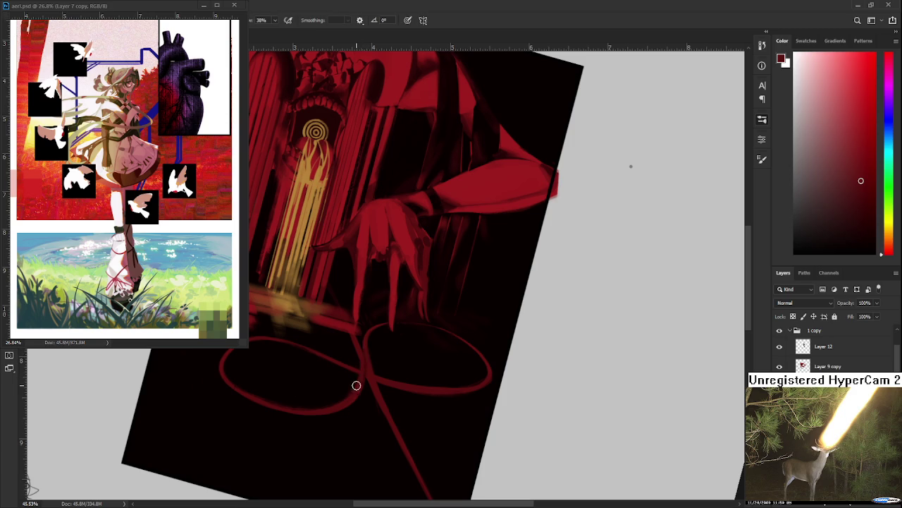
key("e")
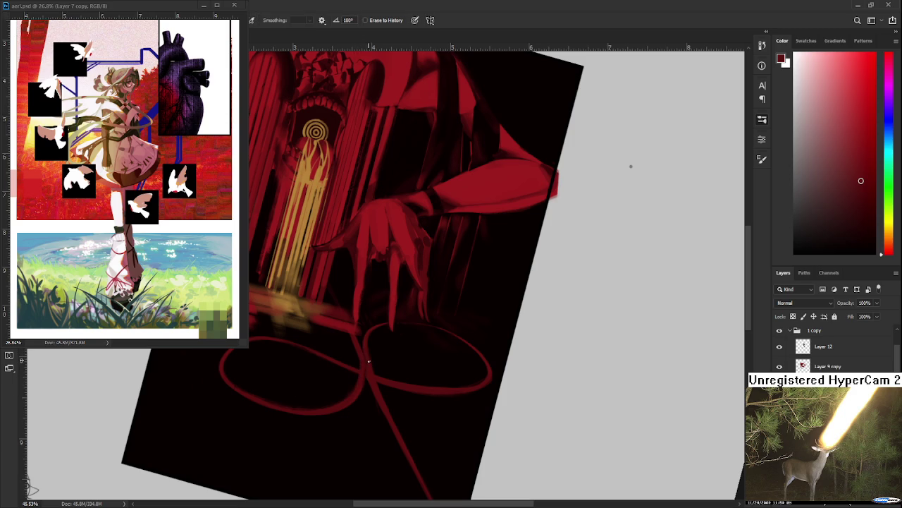
key("b")
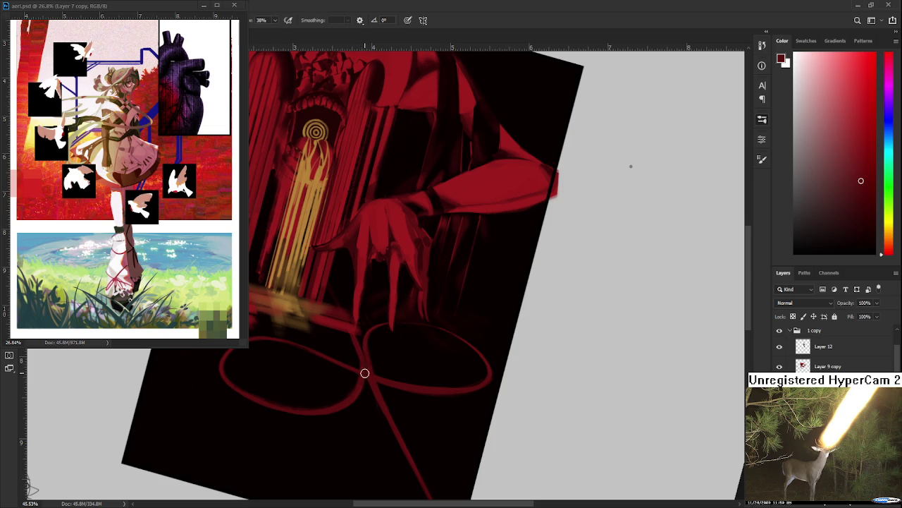
key("r")
mouse_move(389, 411)
left_mouse_down()
mouse_move(393, 397)
mouse_move(360, 353)
left_mouse_up()
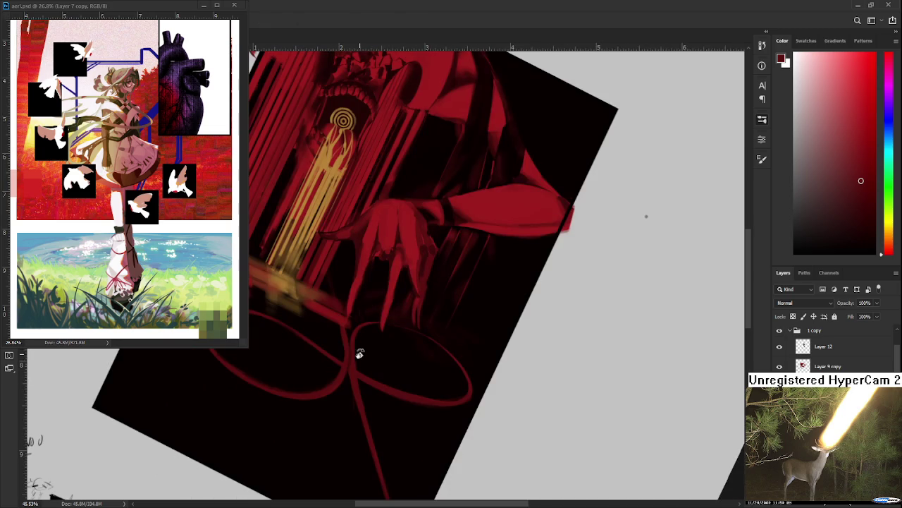
key("e")
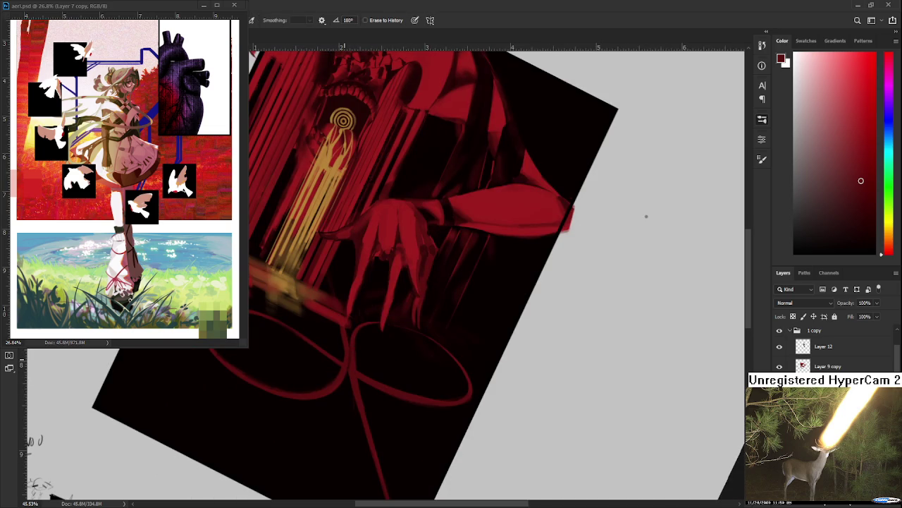
scroll(343, 359, "up", 3)
scroll(332, 354, "up", 2)
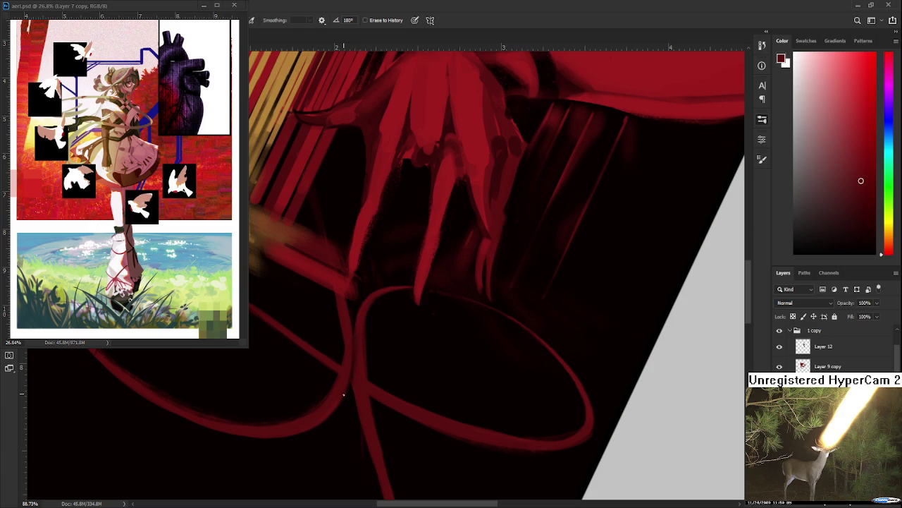
left_click_drag(348, 360, 350, 388)
key("b")
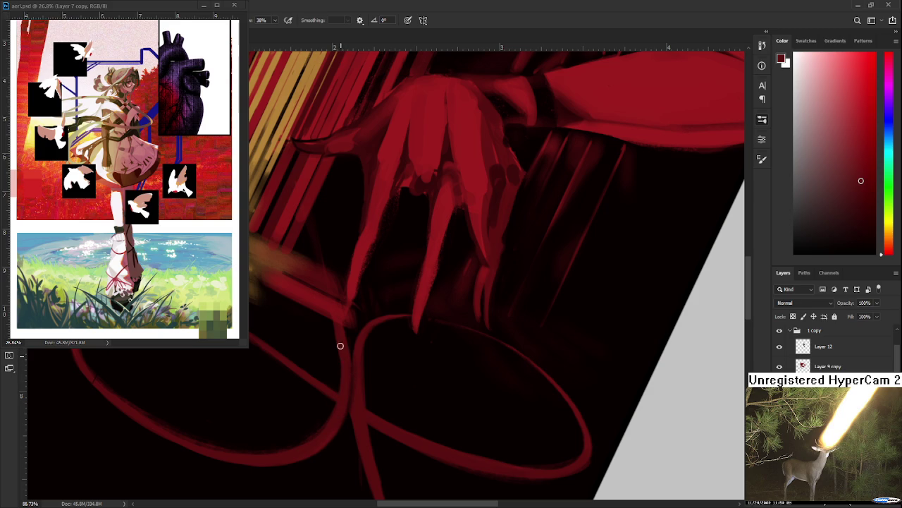
key("e")
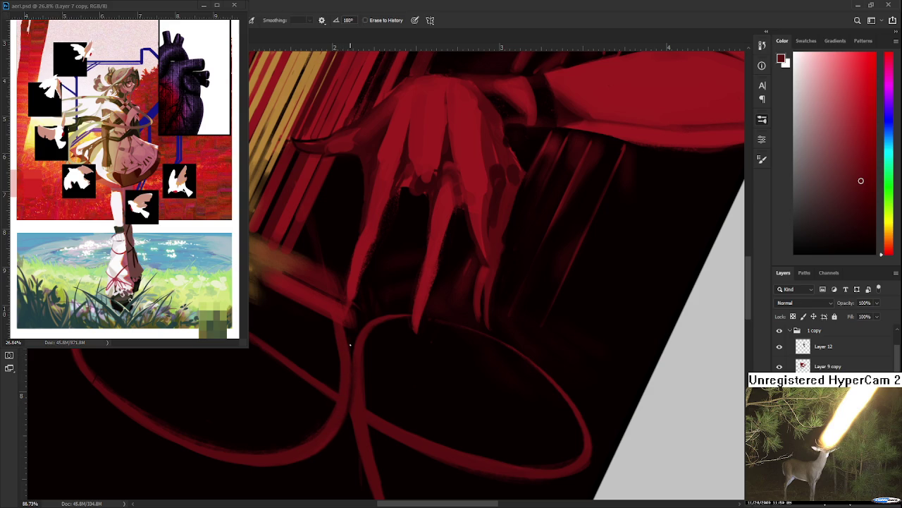
mouse_move(352, 420)
left_mouse_down()
mouse_move(327, 371)
mouse_move(328, 318)
left_mouse_up()
key("b")
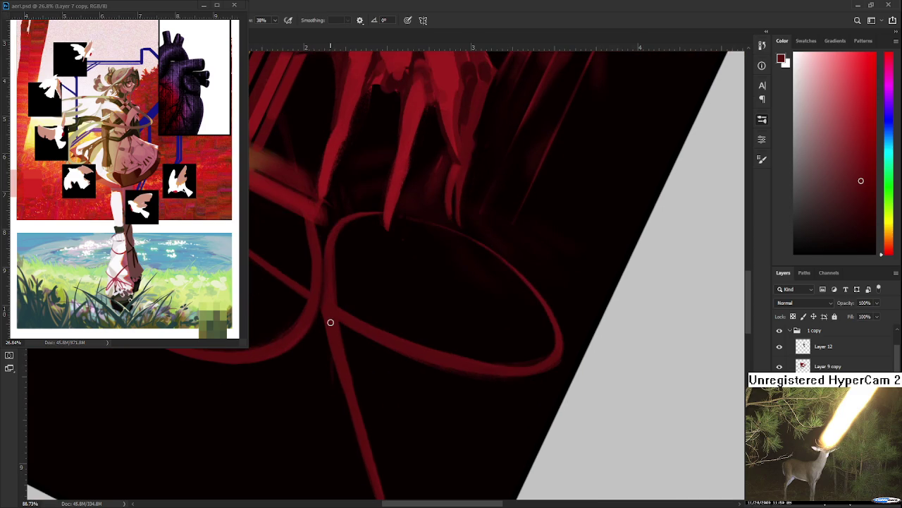
key("e")
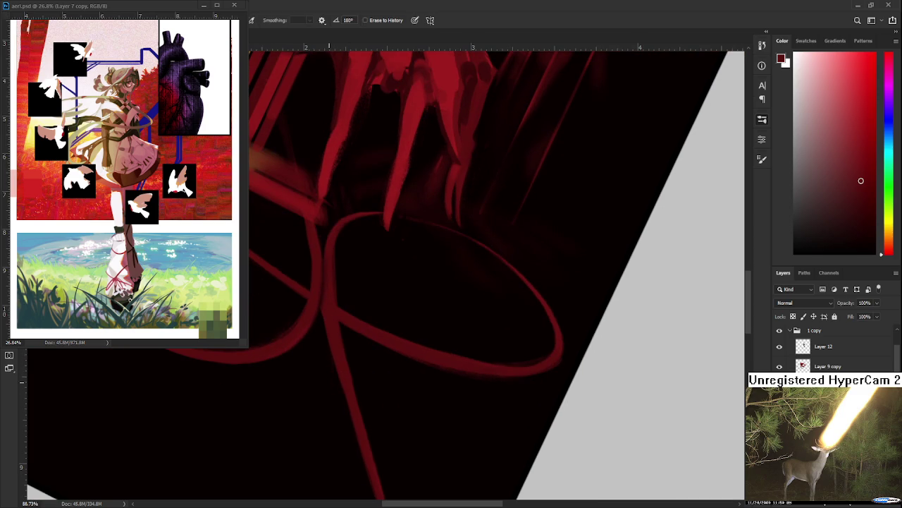
scroll(331, 383, "down", 3)
scroll(331, 382, "down", 3)
scroll(413, 411, "up", 2)
key("b")
key("e")
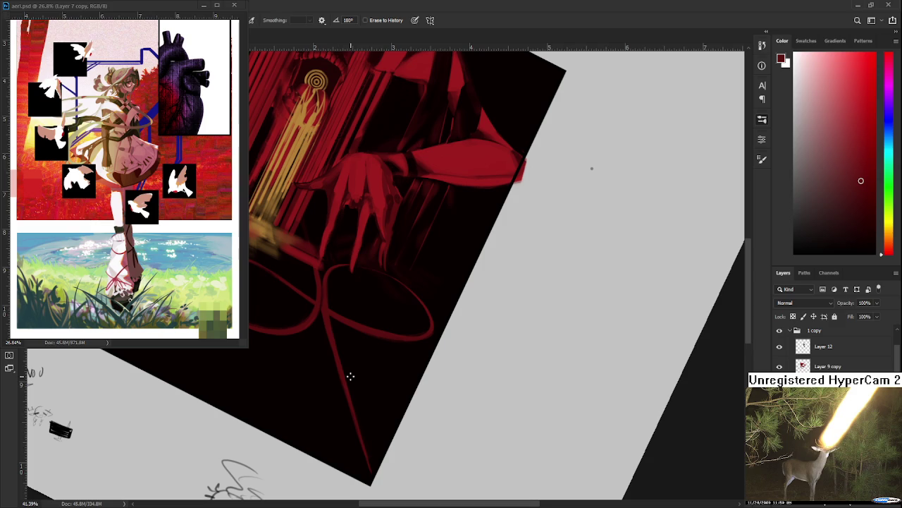
key("r")
mouse_move(369, 459)
left_mouse_down()
mouse_move(433, 388)
mouse_move(405, 301)
left_mouse_up()
scroll(405, 301, "down", 3)
scroll(399, 296, "up", 5)
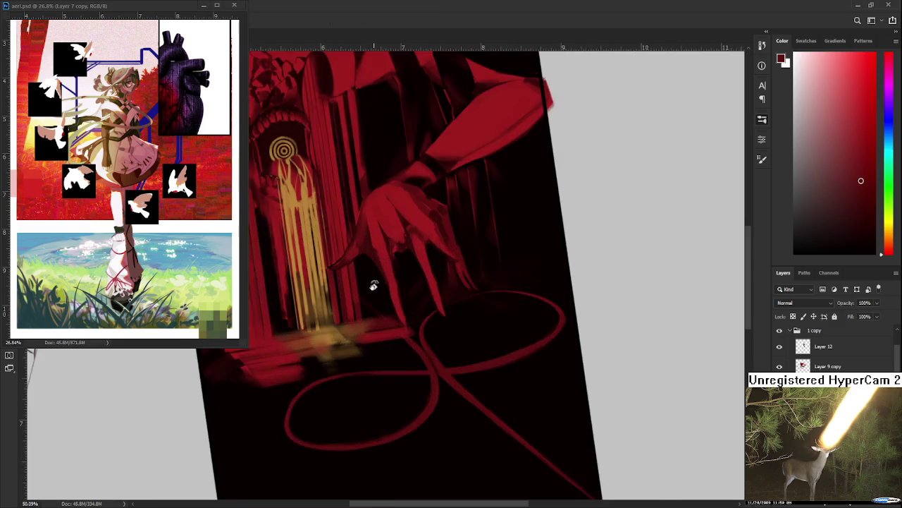
scroll(375, 289, "up", 2)
scroll(377, 290, "down", 2)
scroll(372, 329, "down", 1)
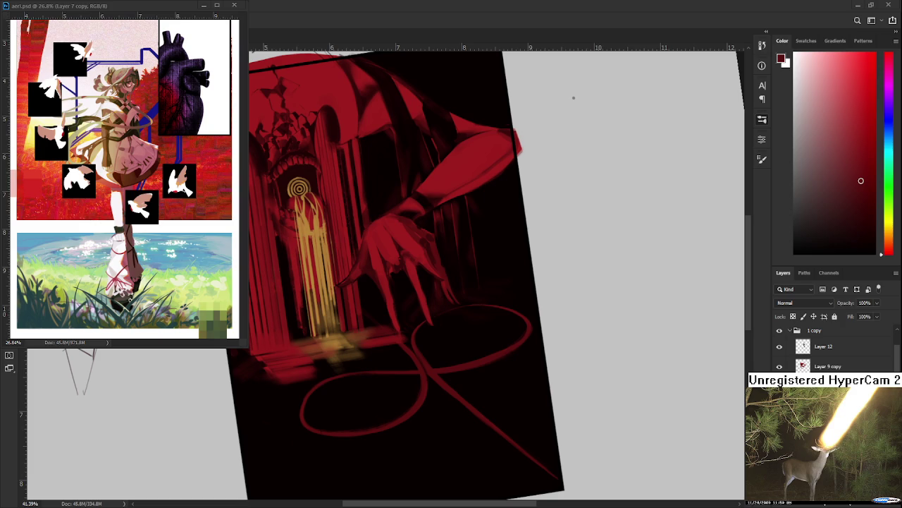